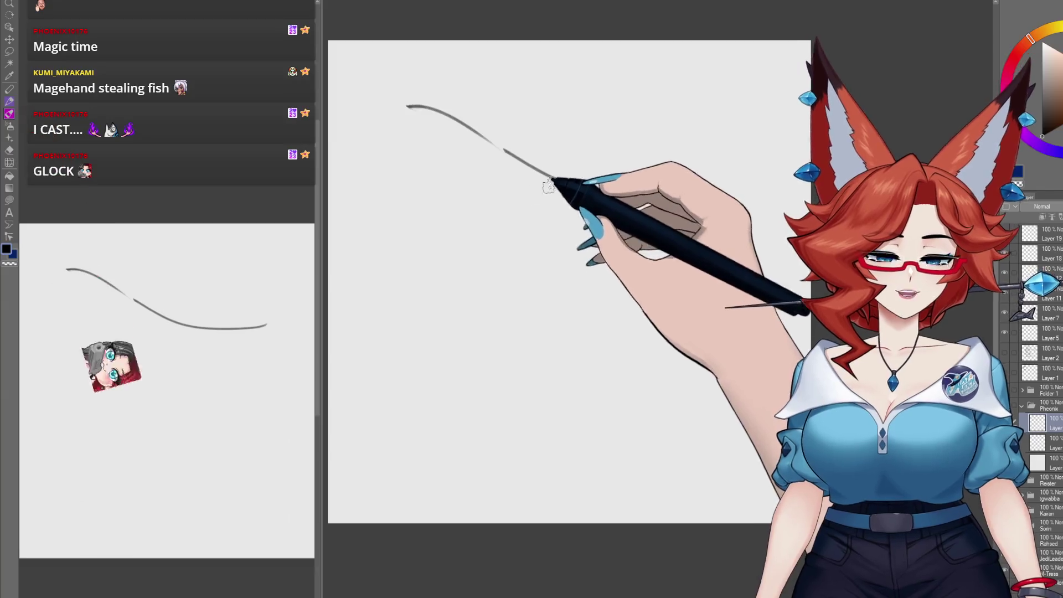
Step: Sketch loose body lines and short leg strokes for the figure
mouse_move(518, 166)
left_mouse_down()
mouse_move(473, 203)
mouse_move(493, 235)
left_mouse_up()
mouse_move(553, 187)
left_mouse_down()
mouse_move(532, 211)
mouse_move(539, 244)
mouse_move(504, 272)
mouse_move(541, 250)
mouse_move(477, 282)
left_mouse_up()
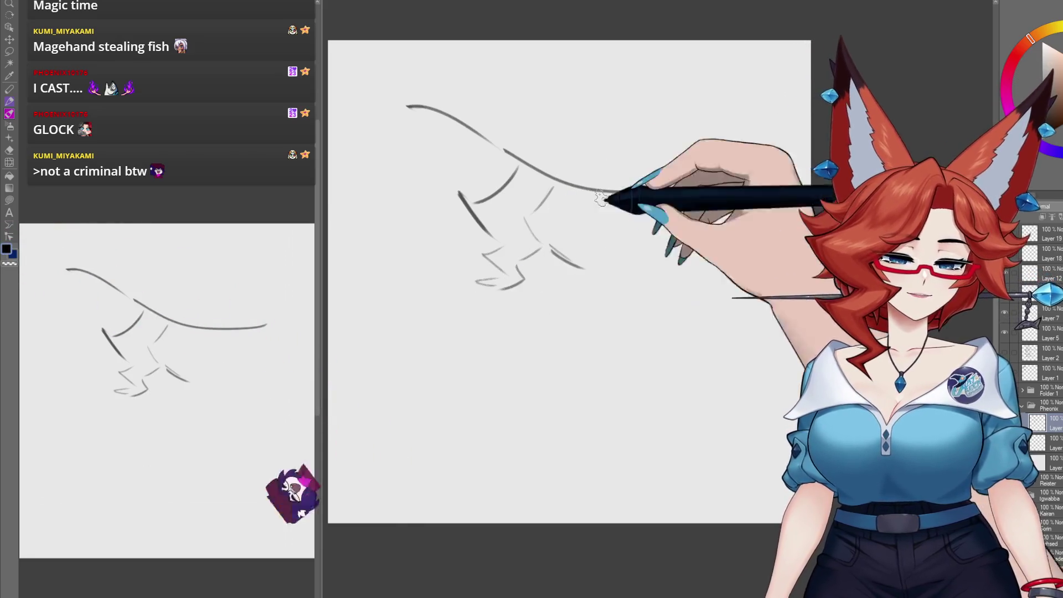
left_click_drag(629, 202, 625, 228)
mouse_move(551, 244)
left_mouse_down()
mouse_move(584, 269)
mouse_move(623, 234)
mouse_move(601, 242)
left_mouse_up()
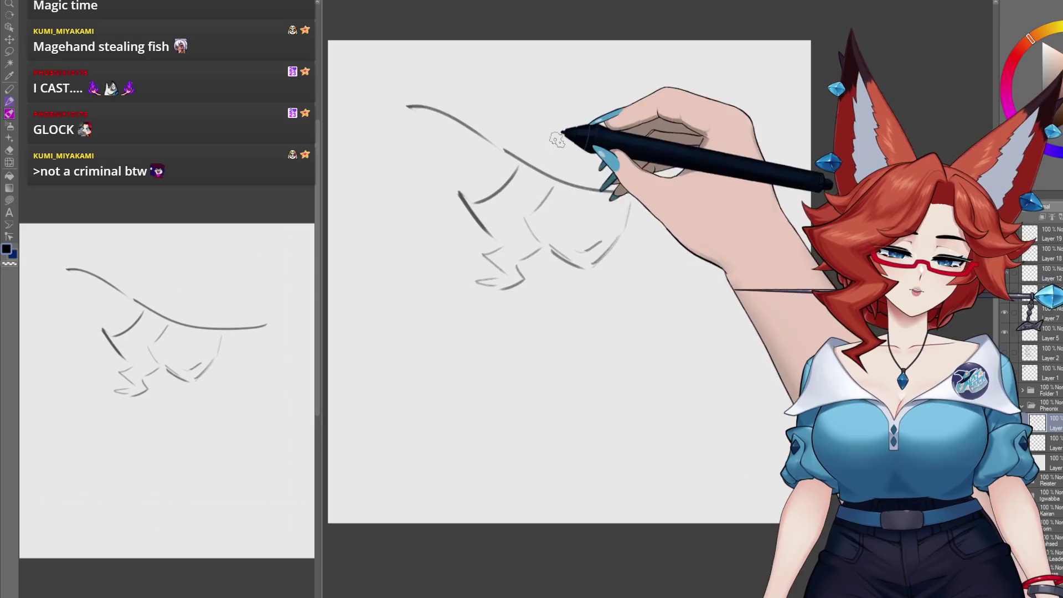
Step: Draw the pointed hat crown and wide brim, plus short strokes near the legs and lower page
mouse_move(549, 119)
left_mouse_down()
mouse_move(576, 76)
mouse_move(620, 41)
mouse_move(629, 86)
left_mouse_up()
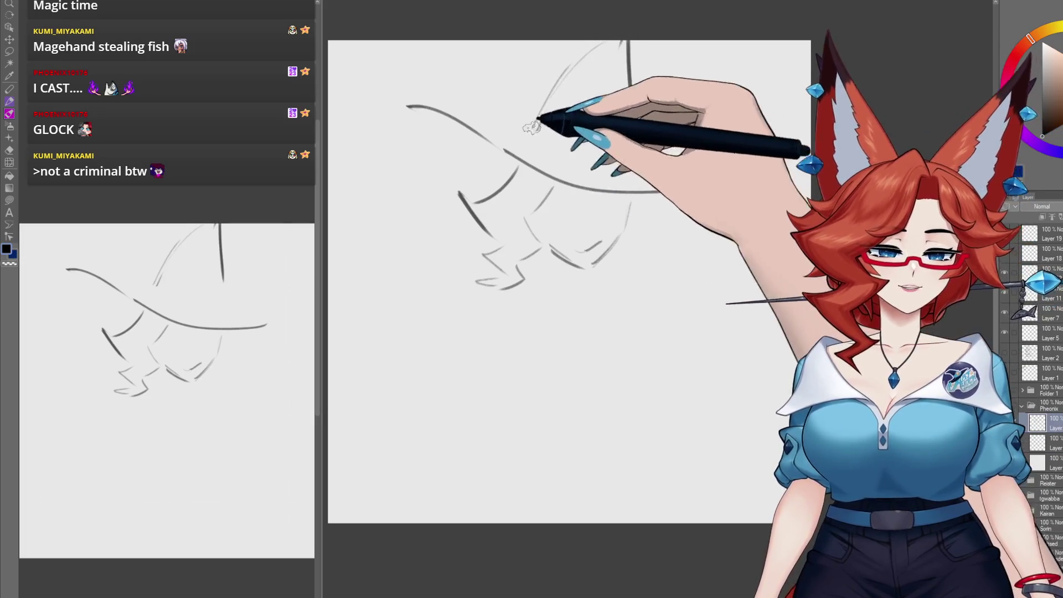
mouse_move(523, 123)
left_mouse_down()
mouse_move(614, 130)
mouse_move(601, 104)
mouse_move(587, 114)
left_mouse_up()
mouse_move(659, 55)
left_mouse_down()
mouse_move(637, 122)
mouse_move(737, 106)
mouse_move(708, 179)
left_mouse_up()
mouse_move(517, 86)
left_mouse_down()
mouse_move(382, 85)
mouse_move(460, 173)
left_mouse_up()
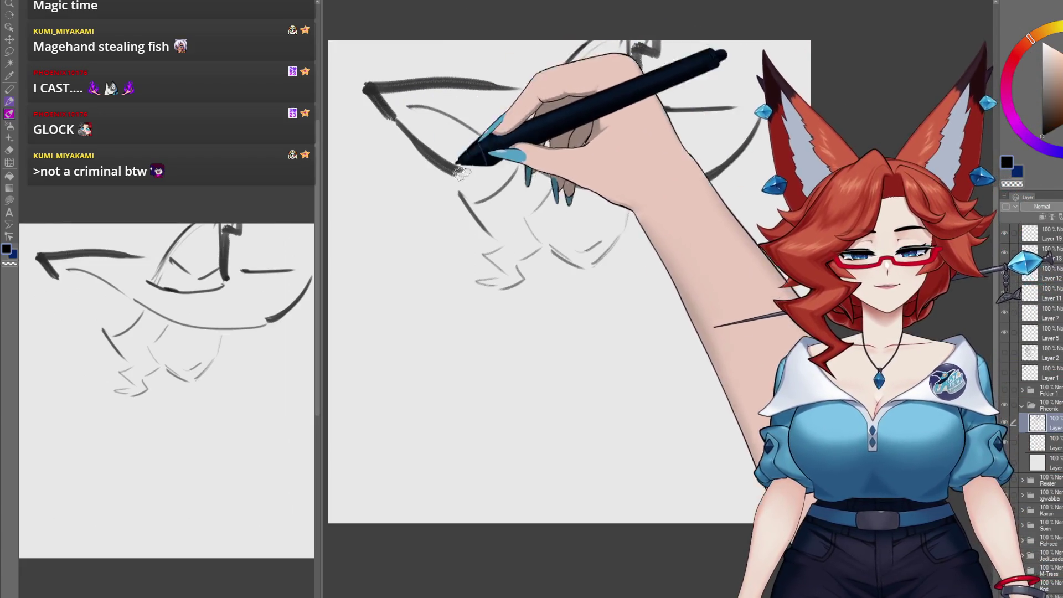
left_click_drag(507, 89, 533, 90)
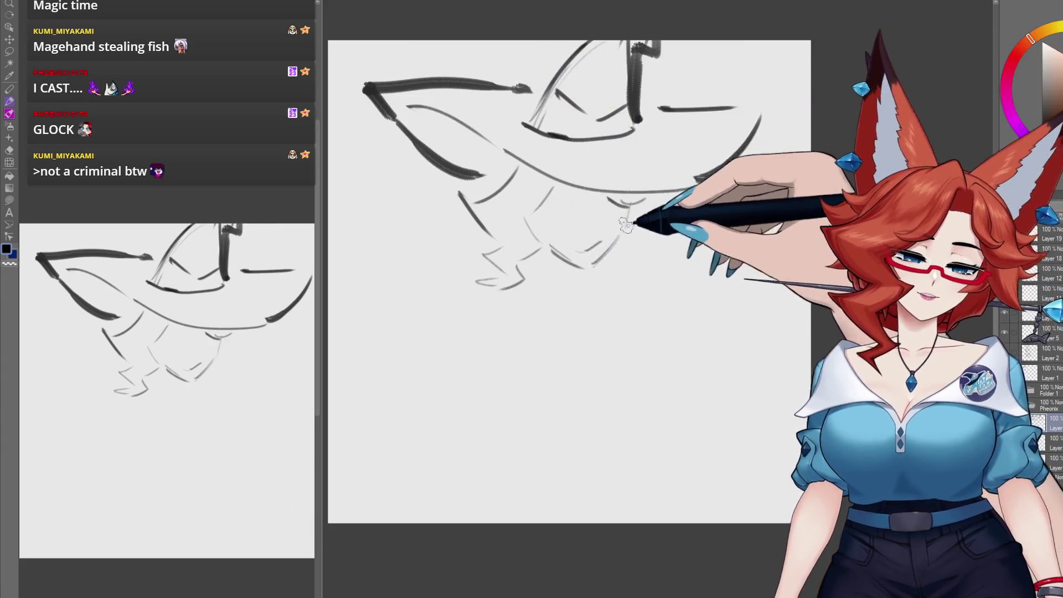
left_click_drag(631, 213, 615, 268)
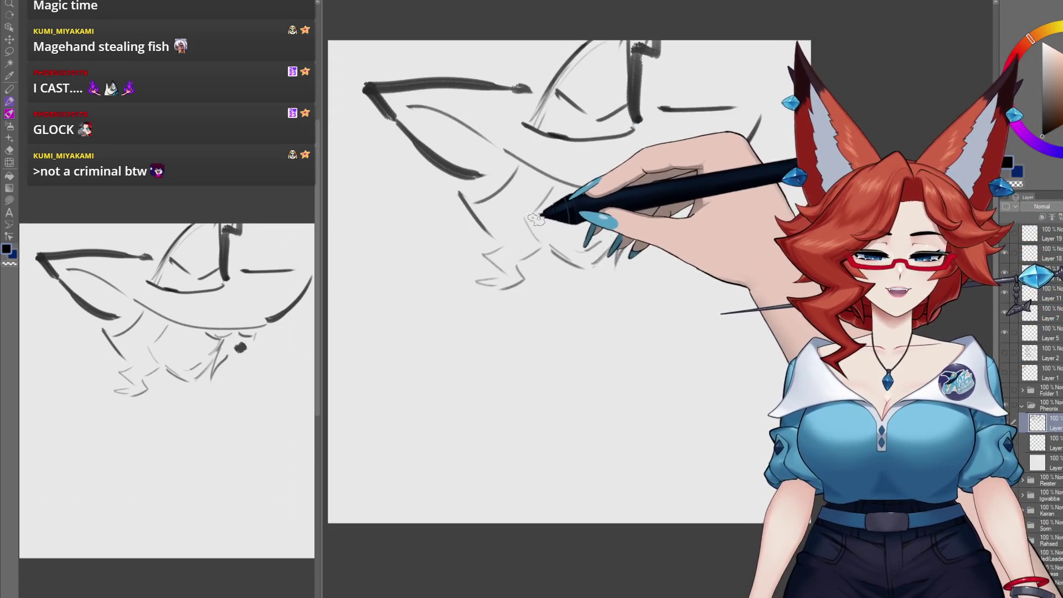
left_click_drag(549, 216, 540, 238)
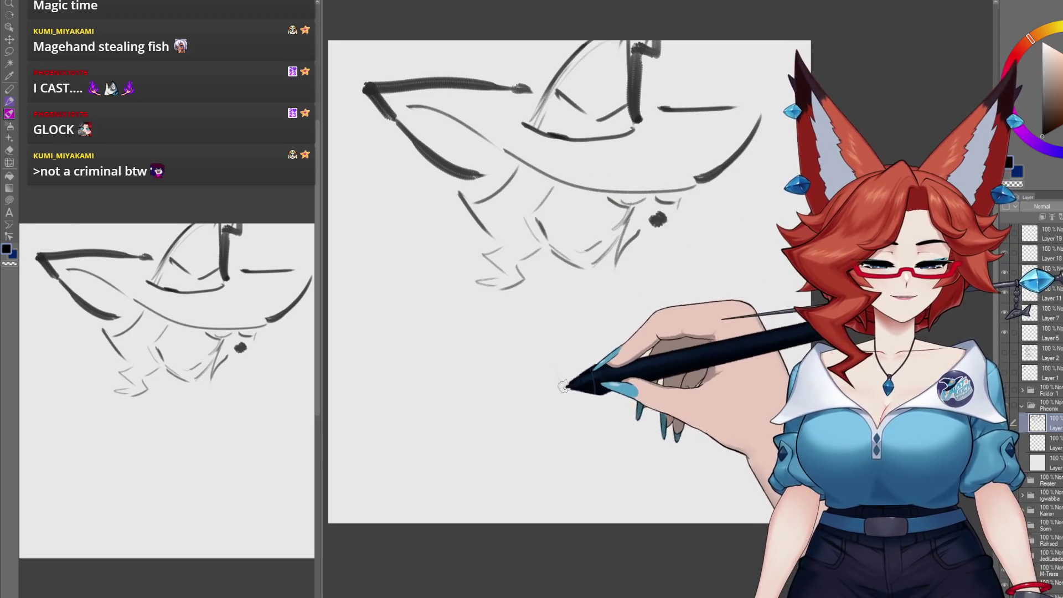
left_click_drag(592, 381, 558, 370)
Step: Outline the open book below the hat, extend its pages right, and darken its bottom edge
left_click_drag(472, 304, 558, 358)
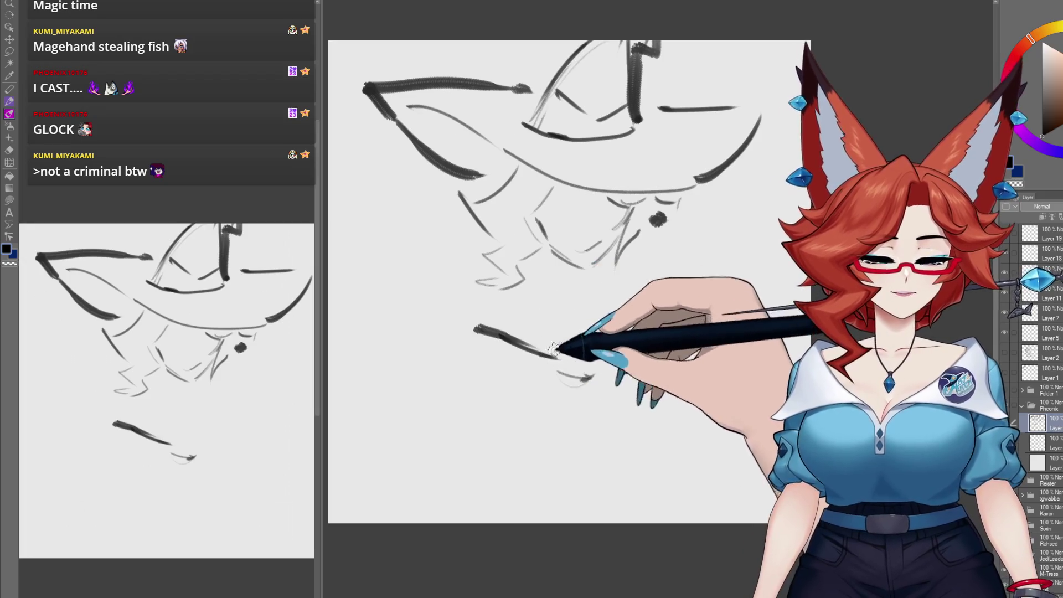
left_click_drag(501, 315, 592, 342)
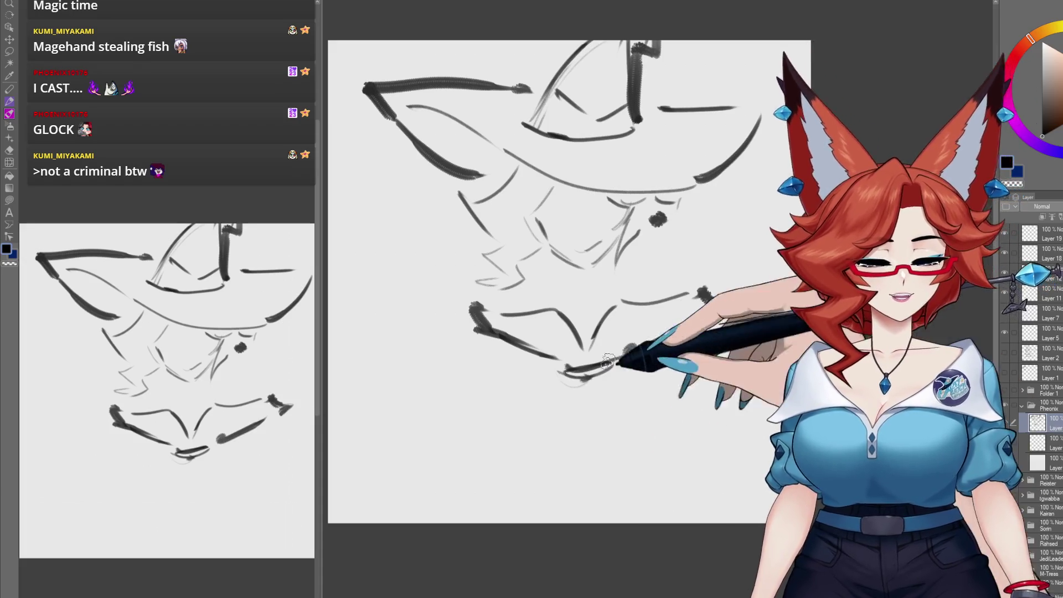
mouse_move(568, 313)
left_mouse_down()
mouse_move(475, 308)
mouse_move(559, 360)
mouse_move(621, 339)
left_mouse_up()
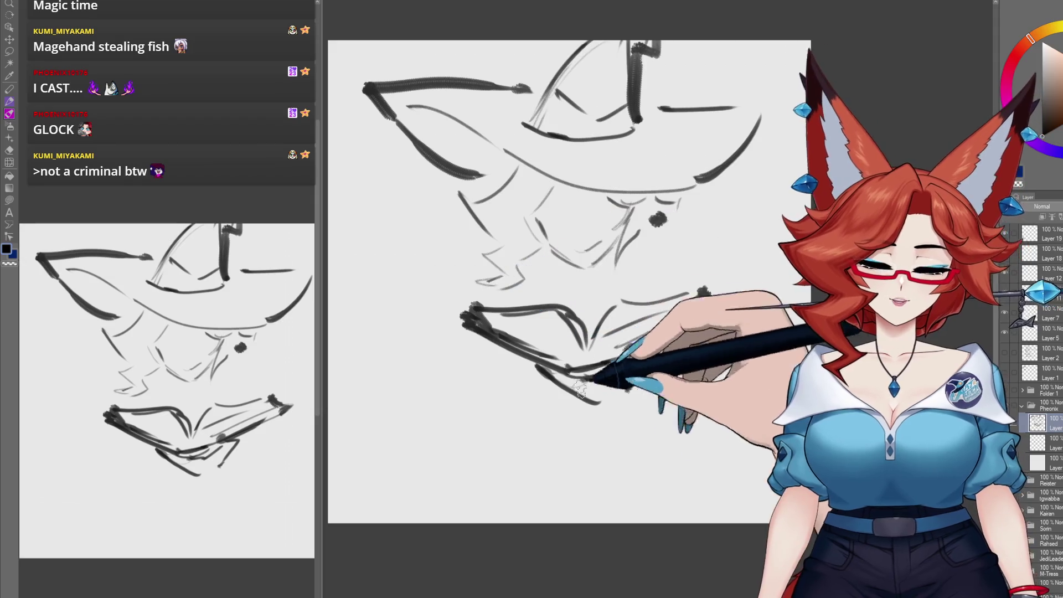
left_click_drag(576, 307, 714, 302)
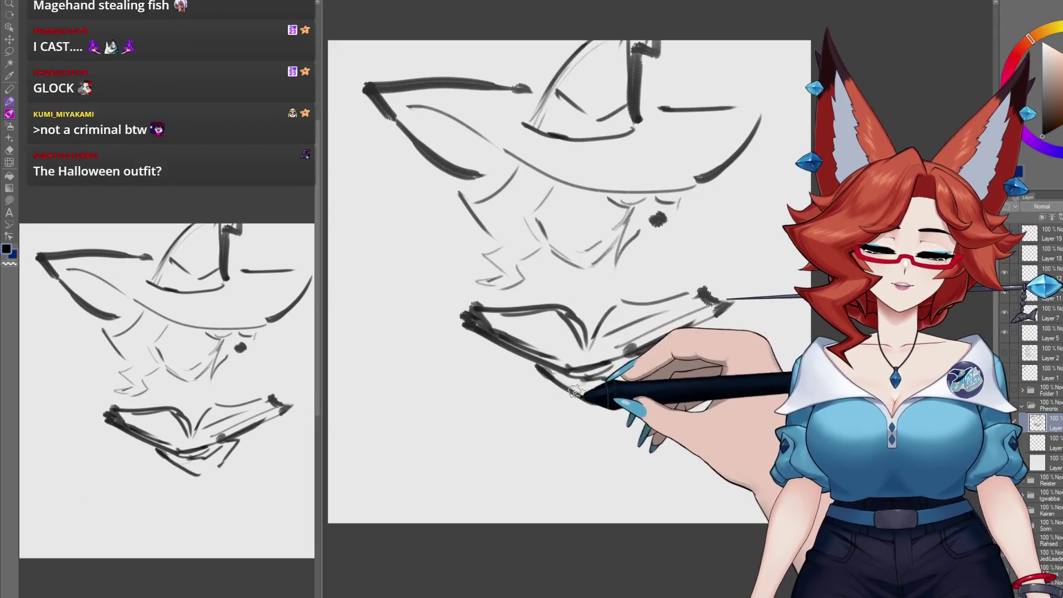
left_click_drag(573, 393, 599, 403)
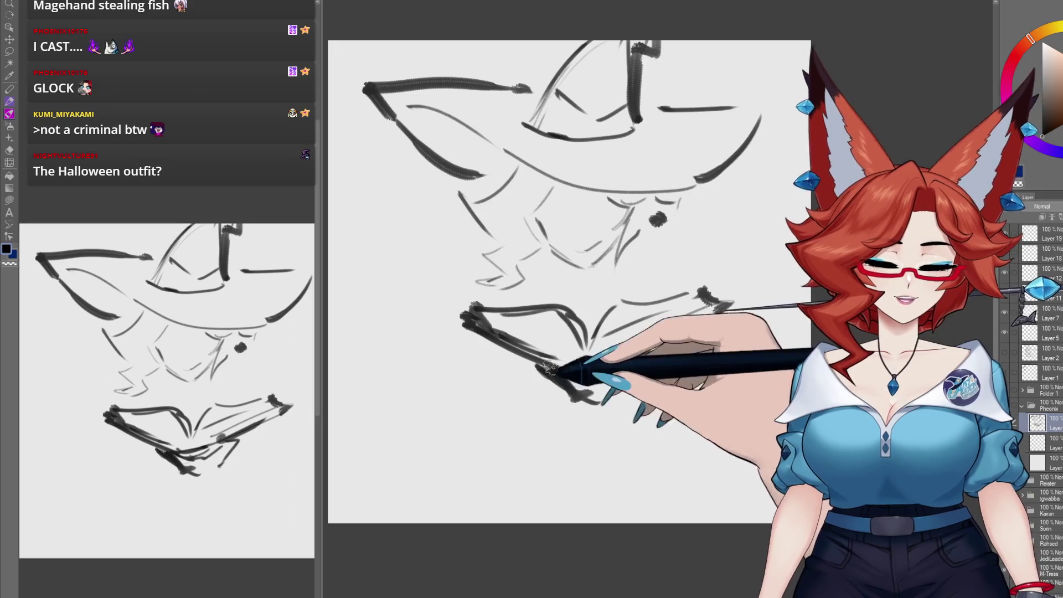
left_click_drag(656, 350, 625, 387)
left_click_drag(658, 346, 628, 387)
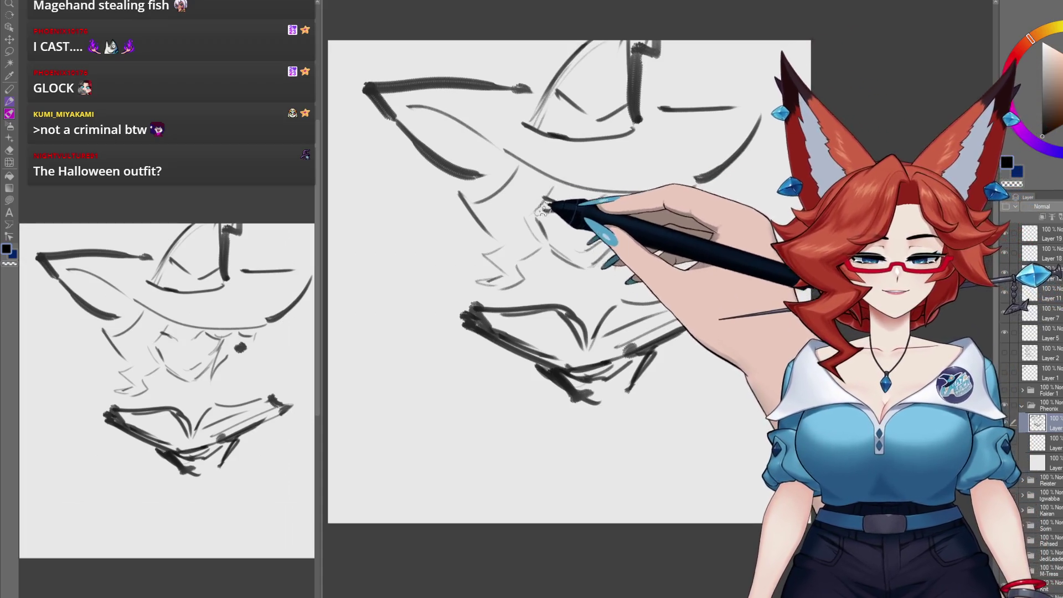
Step: Draw the eyes and glasses, strokes below the face, and robe folds under the book
left_click_drag(534, 209, 568, 216)
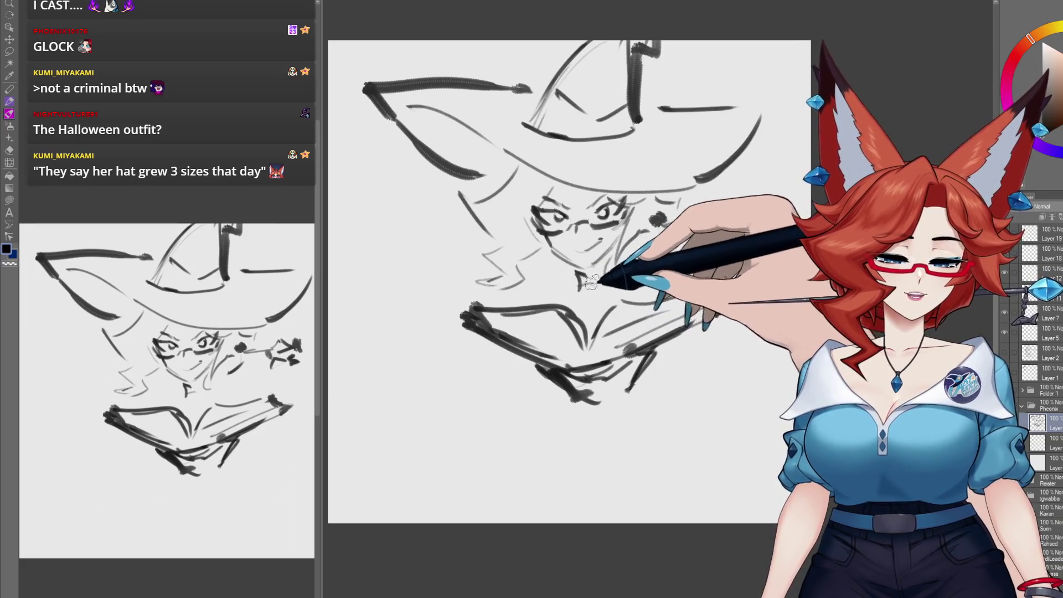
mouse_move(551, 284)
left_mouse_down()
mouse_move(595, 302)
mouse_move(653, 279)
mouse_move(674, 292)
left_mouse_up()
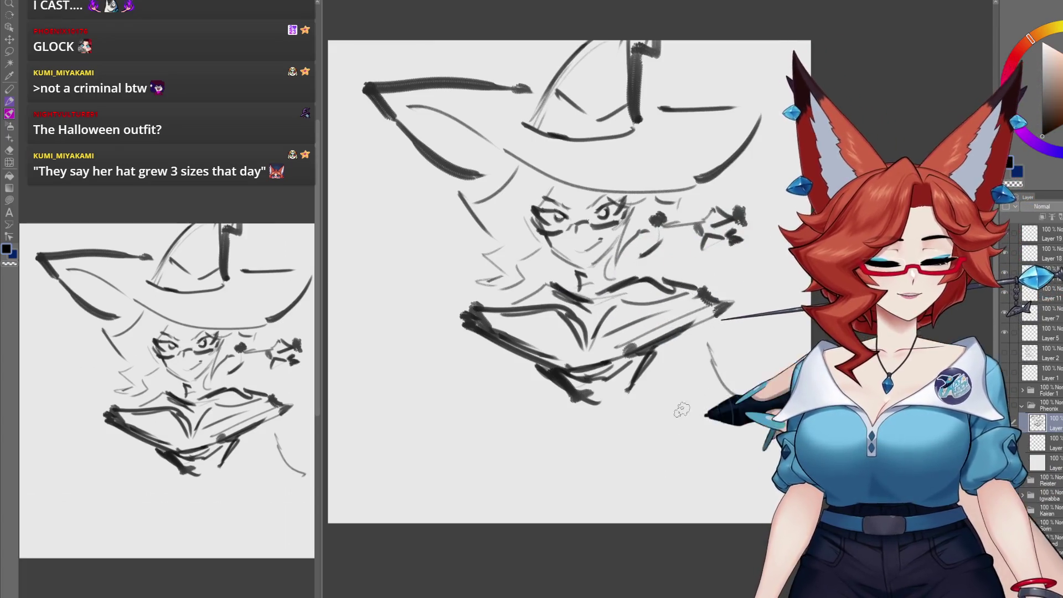
mouse_move(631, 407)
left_mouse_down()
mouse_move(703, 414)
mouse_move(634, 389)
mouse_move(601, 465)
mouse_move(618, 407)
left_mouse_up()
left_click_drag(642, 396, 620, 438)
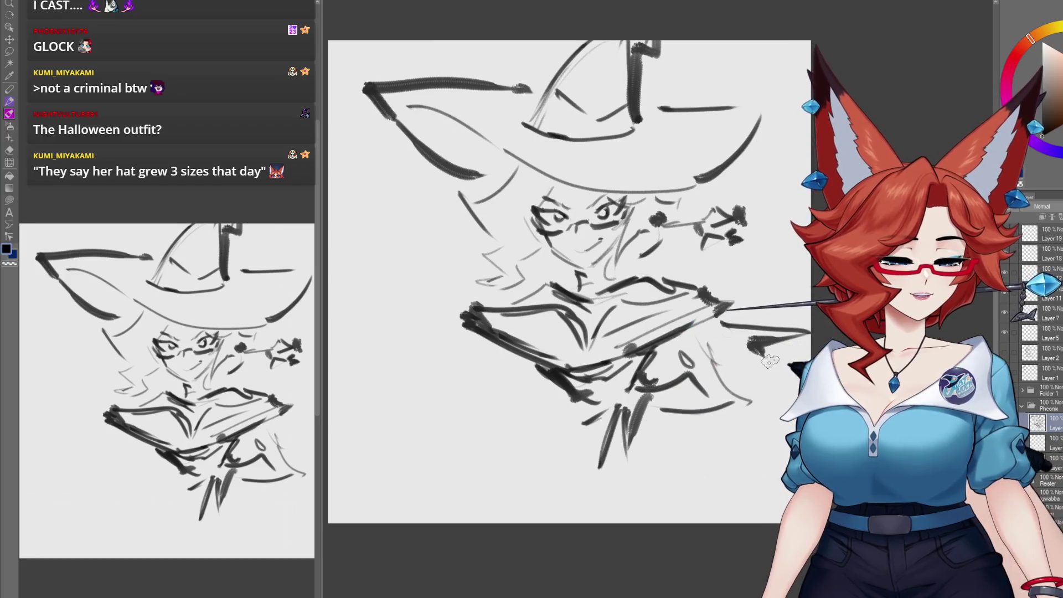
Step: Brush zigzag speed lines at the lower left of the sketch, panning the view around
left_click_drag(464, 356, 400, 396)
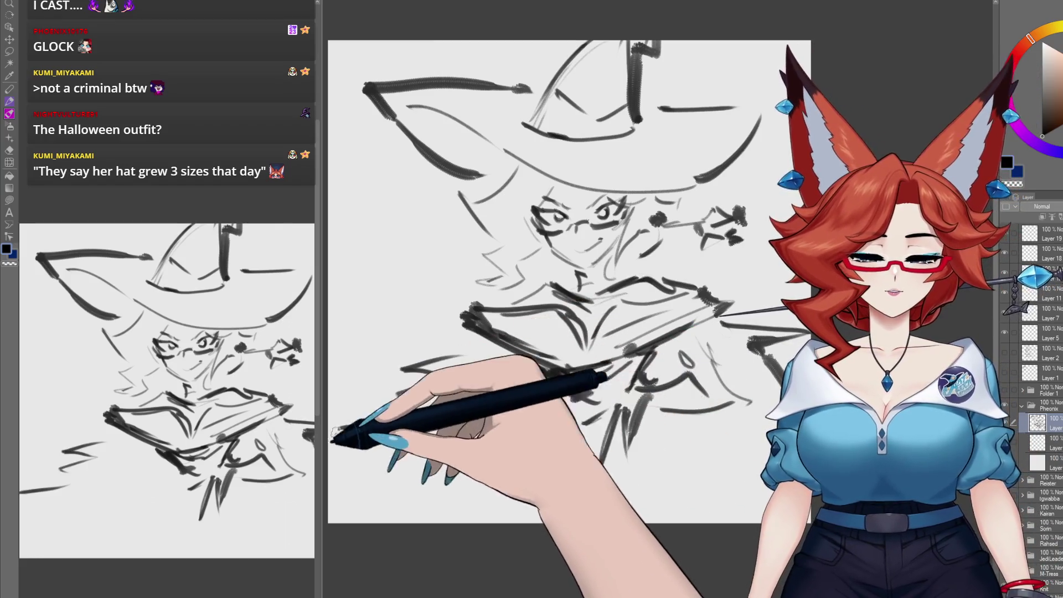
left_click_drag(339, 429, 421, 417)
left_click_drag(506, 439, 550, 432)
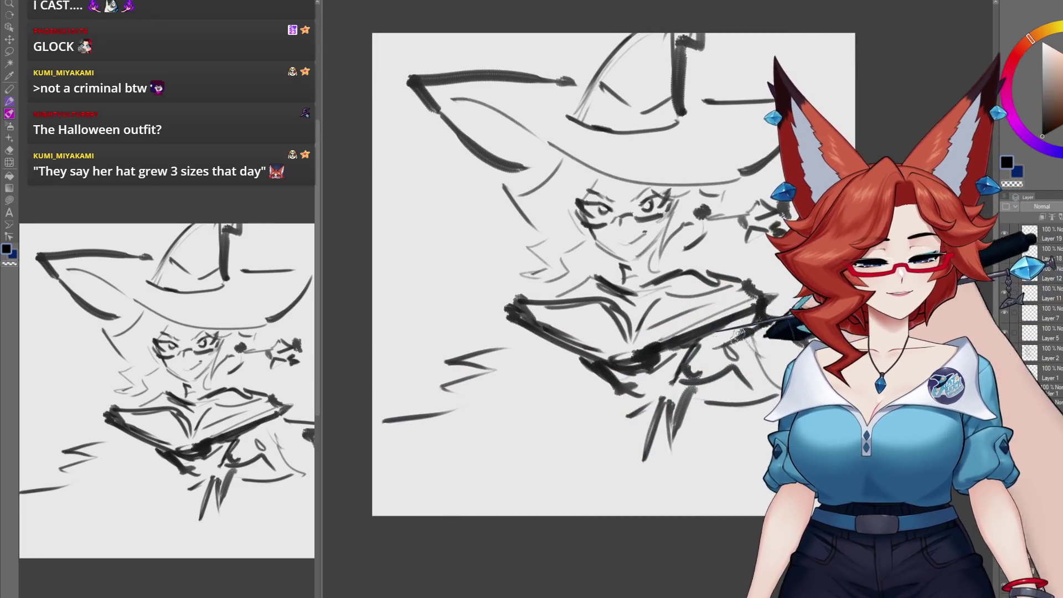
left_click_drag(725, 333, 708, 355)
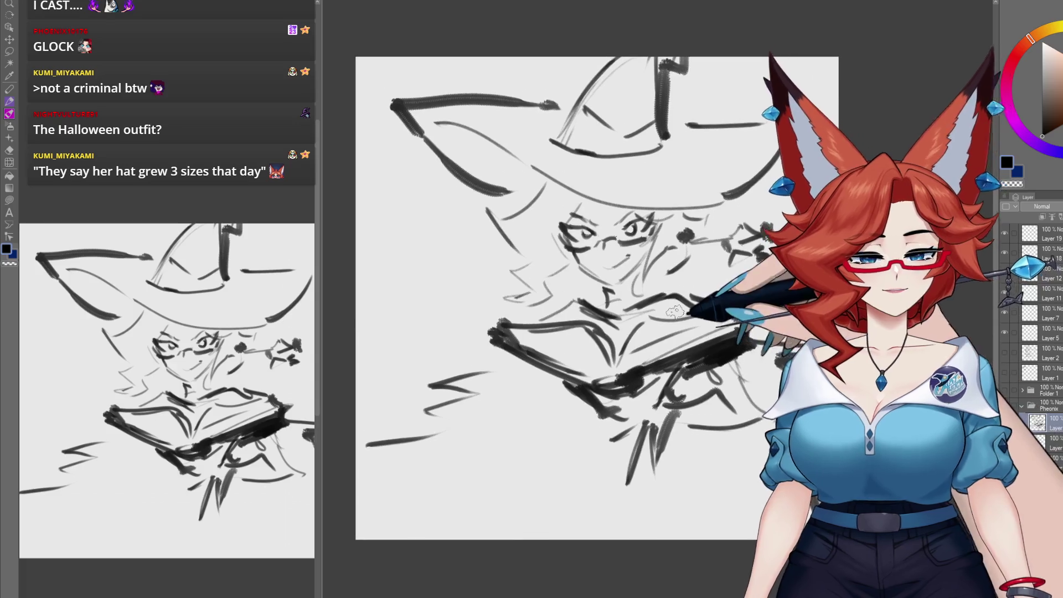
left_click_drag(574, 451, 594, 431)
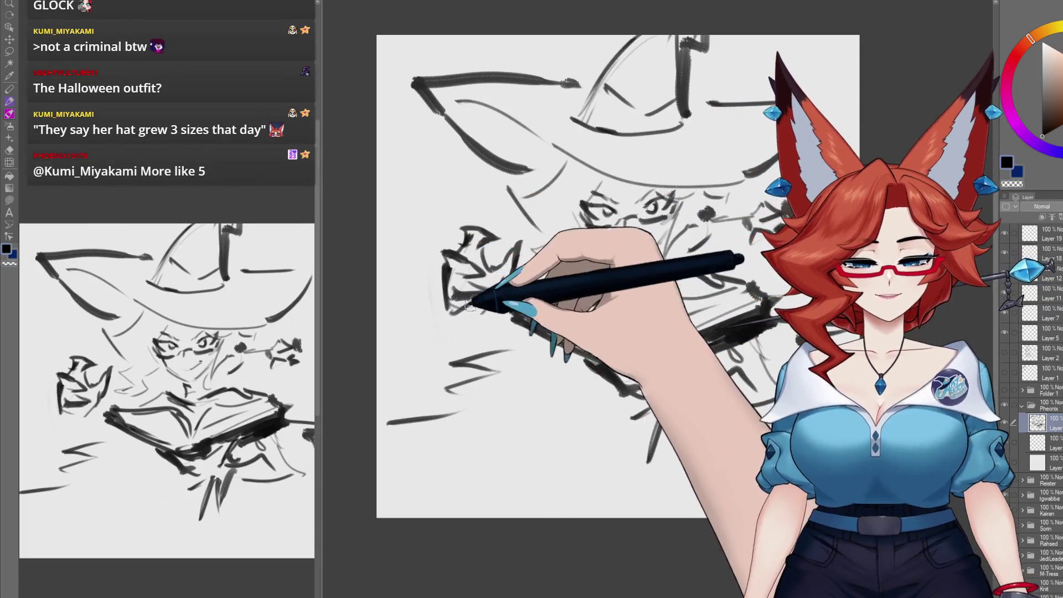
Step: Add long curved strokes and dense dark hatching at the lower left of the sketch
scroll(569, 352, "right", 1)
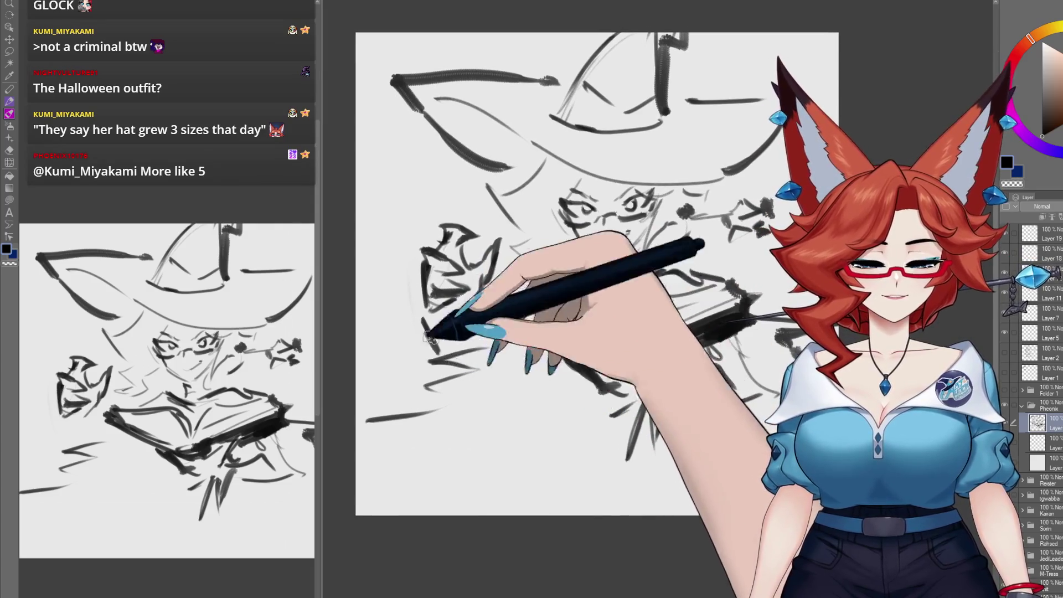
left_click_drag(424, 320, 482, 448)
left_click_drag(528, 390, 486, 425)
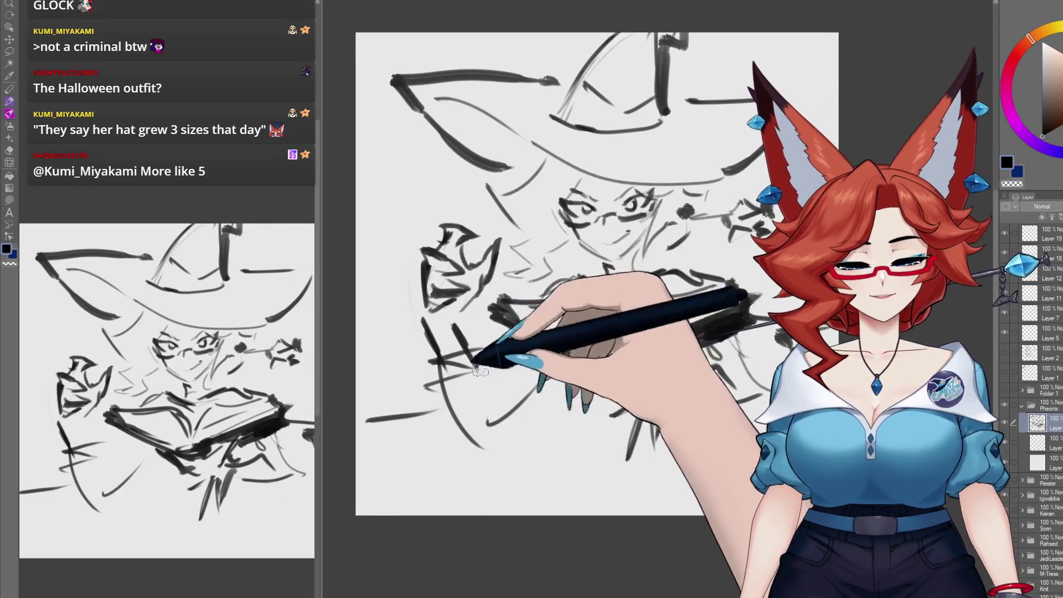
mouse_move(422, 313)
left_mouse_down()
mouse_move(439, 349)
mouse_move(391, 285)
mouse_move(415, 347)
mouse_move(442, 317)
mouse_move(465, 366)
mouse_move(453, 323)
left_mouse_up()
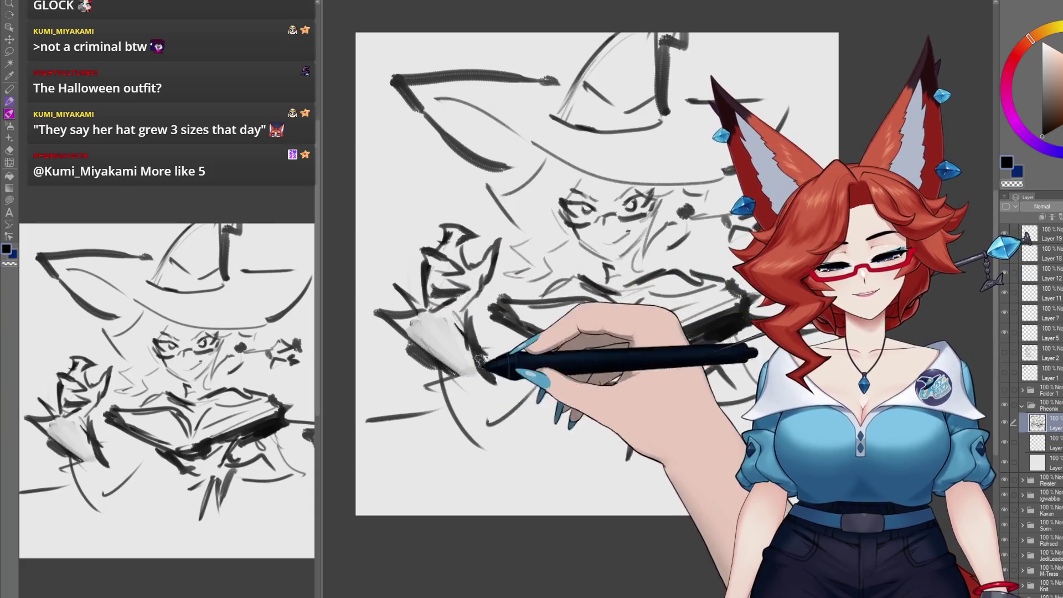
left_click_drag(553, 299, 570, 290)
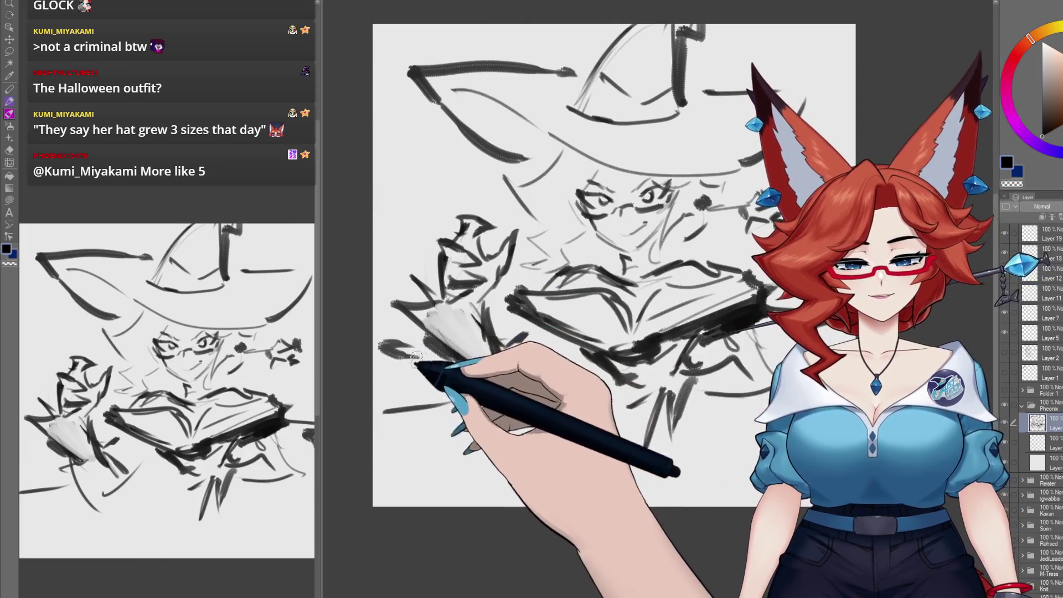
left_click_drag(591, 237, 579, 254)
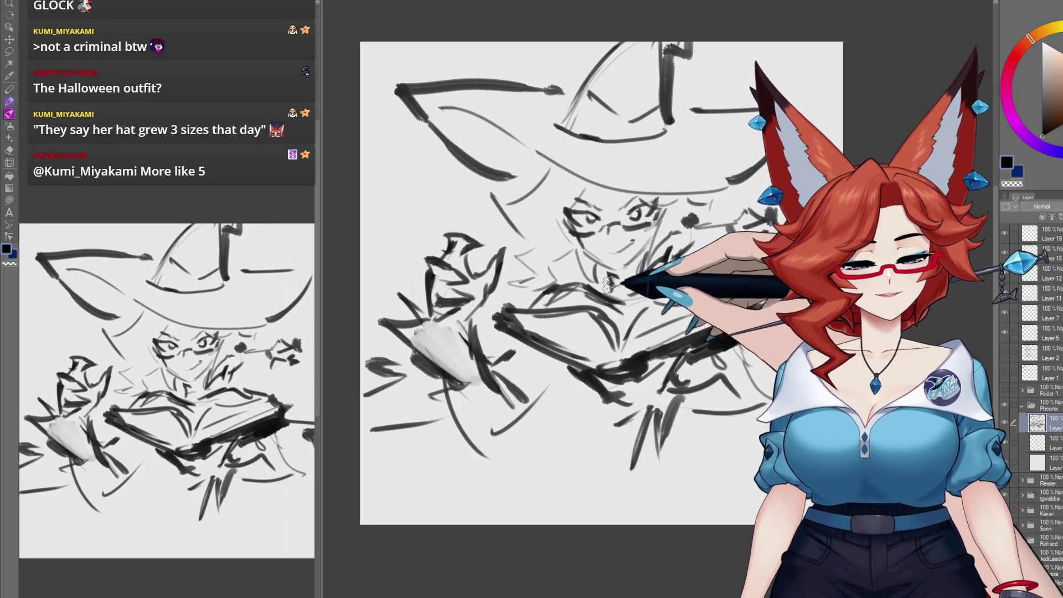
mouse_move(604, 302)
left_mouse_down()
mouse_move(599, 286)
mouse_move(590, 296)
left_mouse_up()
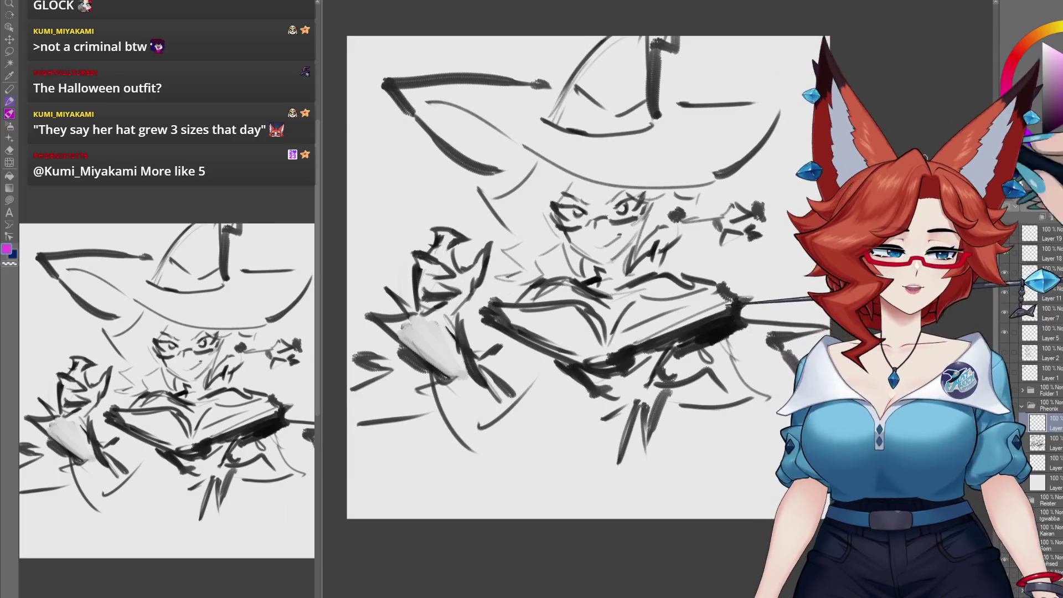
Step: Sweep magenta magic strokes over the hat brim, down the left side, and along the right edge
key("ctrl+minus")
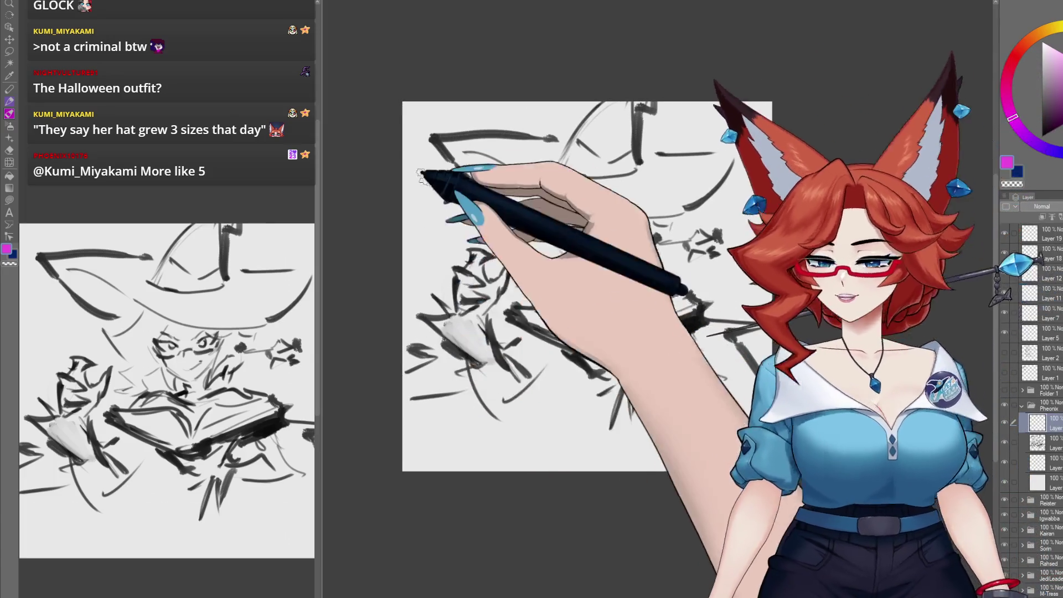
left_click_drag(438, 180, 447, 108)
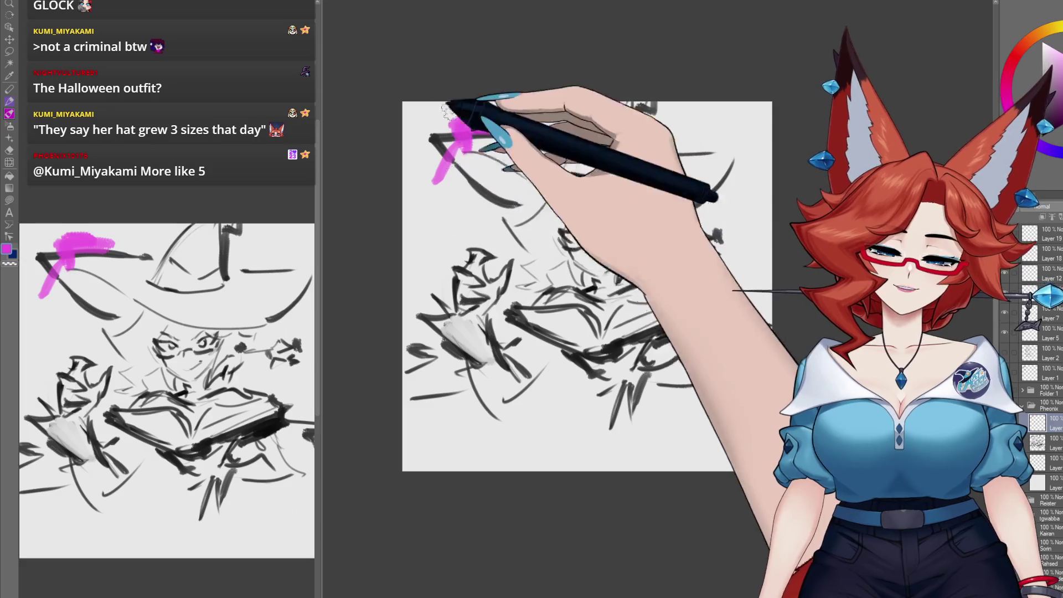
mouse_move(466, 143)
left_mouse_down()
mouse_move(416, 231)
mouse_move(479, 225)
left_mouse_up()
mouse_move(454, 119)
left_mouse_down()
mouse_move(496, 117)
mouse_move(435, 142)
mouse_move(527, 112)
mouse_move(451, 142)
mouse_move(427, 209)
mouse_move(439, 149)
mouse_move(550, 228)
mouse_move(481, 227)
mouse_move(511, 242)
mouse_move(434, 230)
mouse_move(510, 242)
mouse_move(534, 227)
mouse_move(533, 237)
left_mouse_up()
left_click_drag(529, 194, 582, 199)
mouse_move(606, 149)
left_mouse_down()
mouse_move(570, 222)
mouse_move(552, 196)
left_mouse_up()
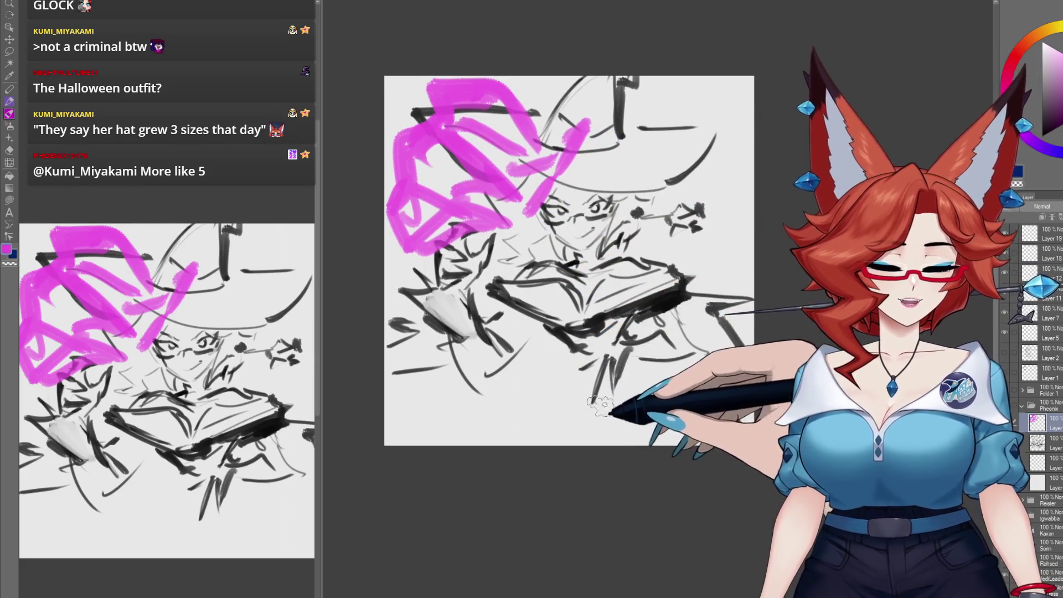
left_click_drag(715, 343, 698, 268)
mouse_move(703, 332)
left_mouse_down()
mouse_move(593, 427)
mouse_move(541, 430)
mouse_move(605, 400)
mouse_move(647, 425)
mouse_move(720, 399)
mouse_move(694, 246)
left_mouse_up()
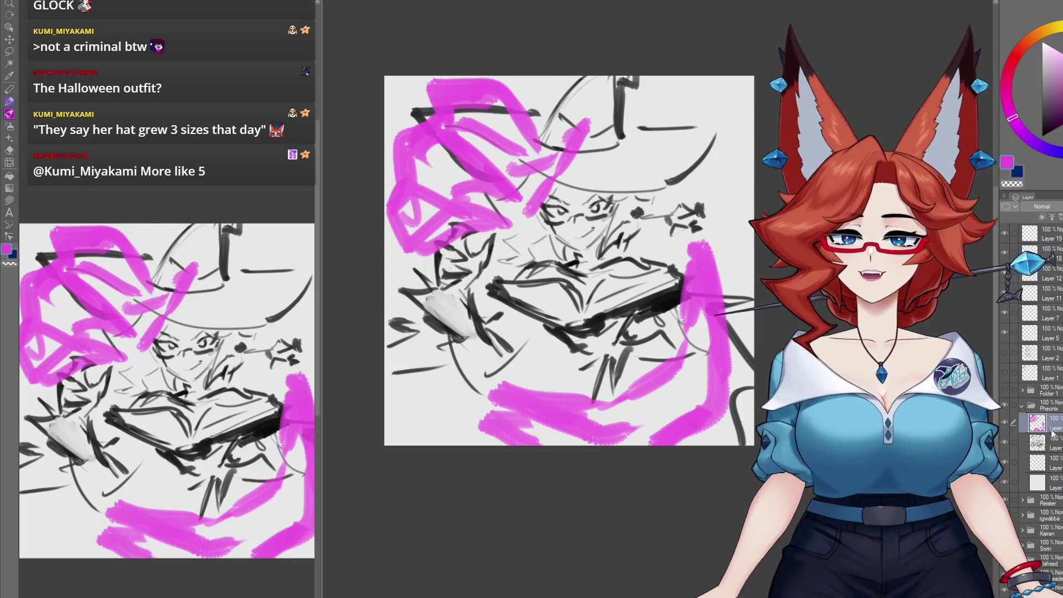
Step: Fill a new layer beneath the magic with light lavender, then duplicate the magenta layer
left_click(1052, 464)
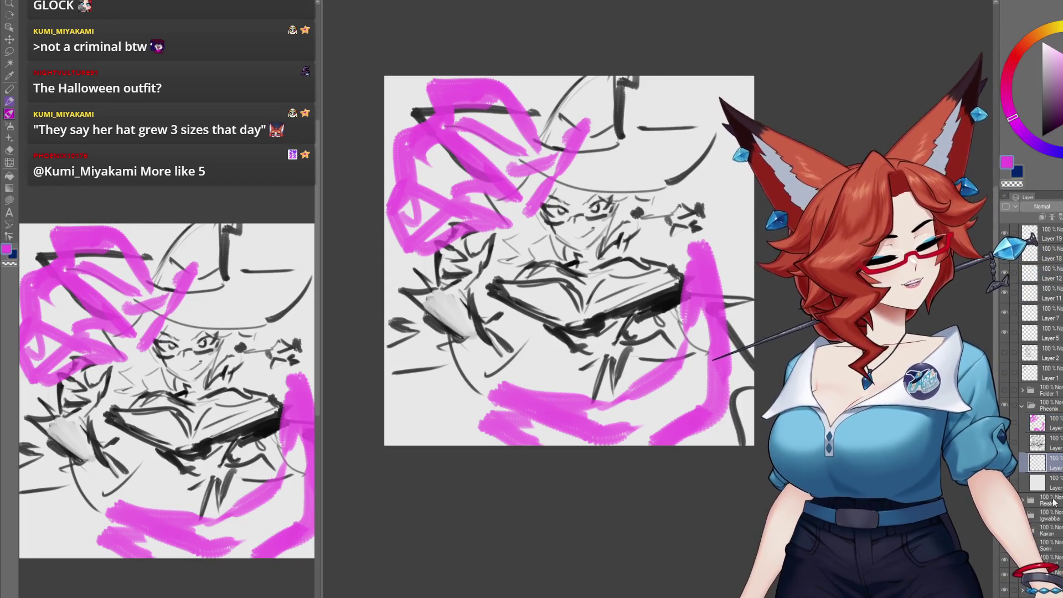
key("ctrl+shift+n")
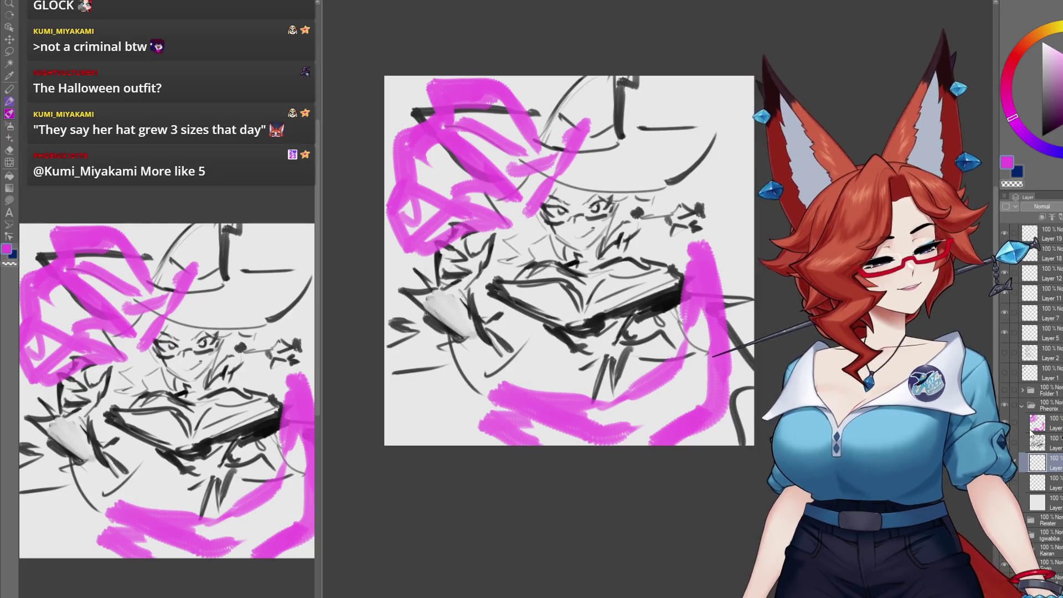
left_click(1043, 147)
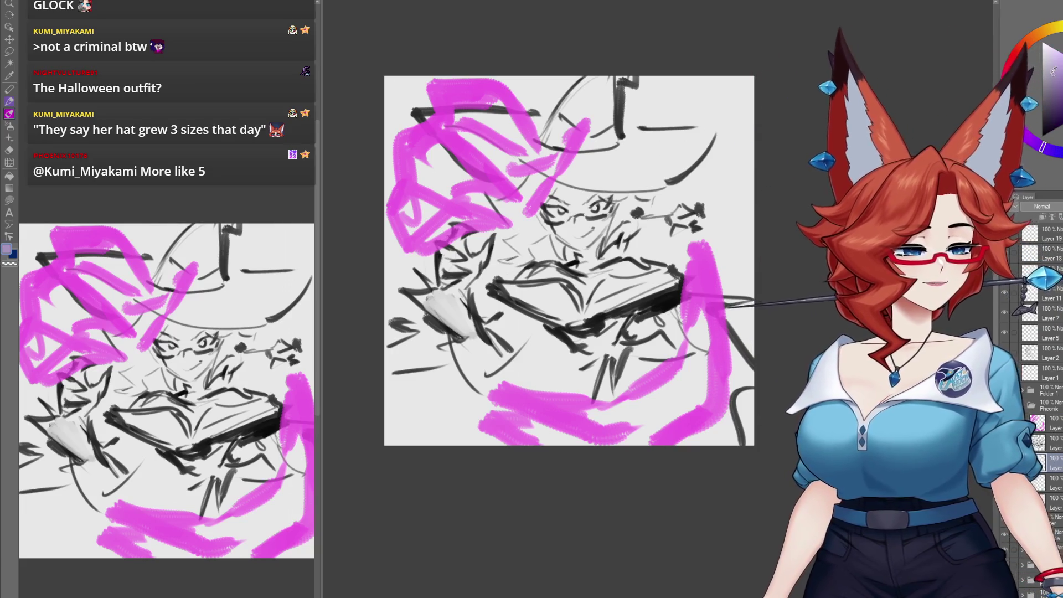
key("g")
left_click(719, 379)
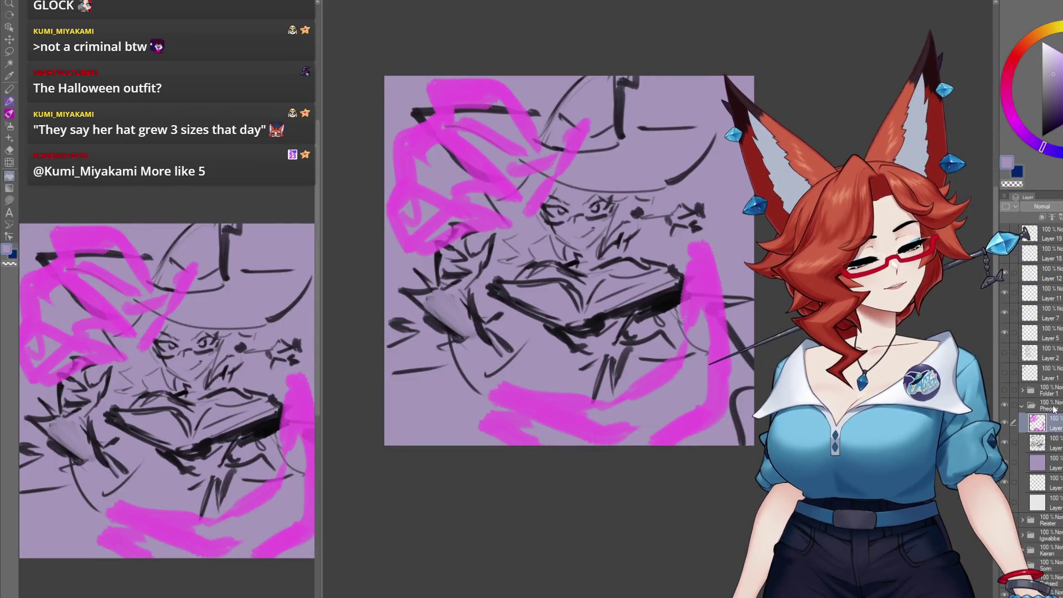
key("ctrl+c")
key("ctrl+v")
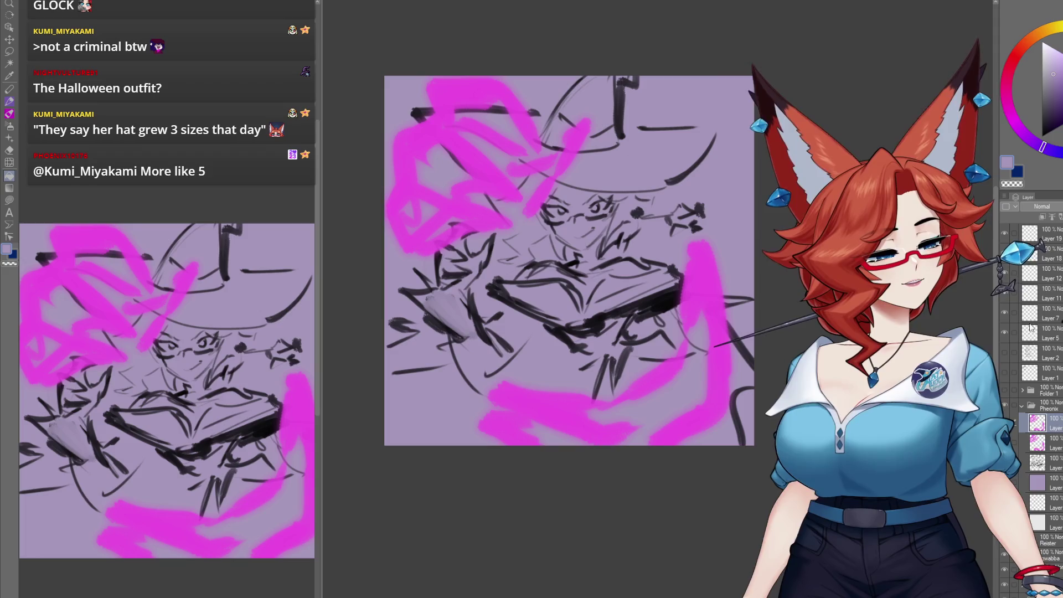
Step: Try Screen blend on the magic layer, revert to Normal, and pick orange-red
key("alt+shift+s")
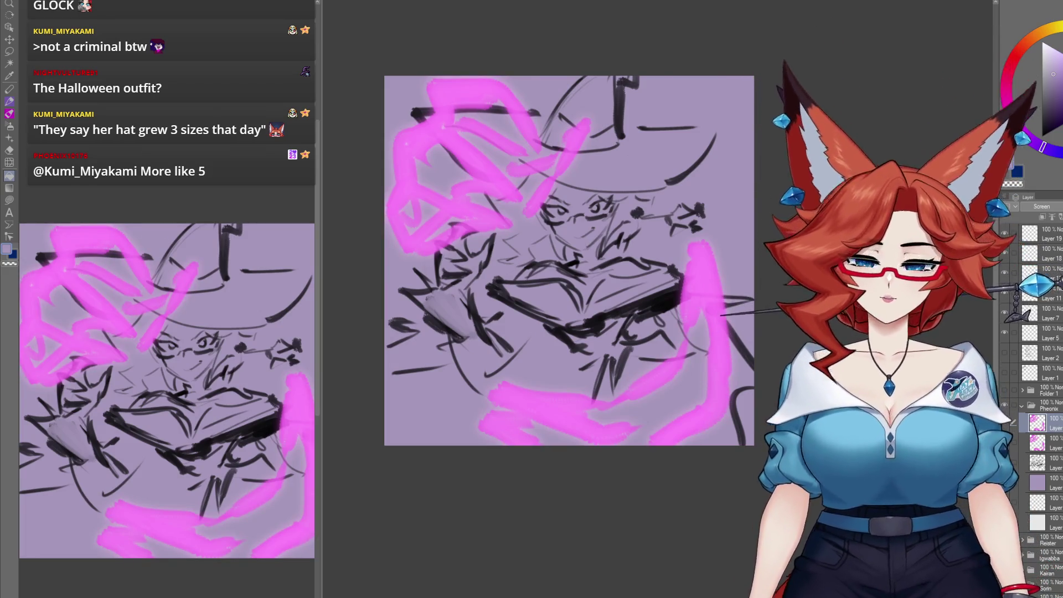
key("ctrl+z")
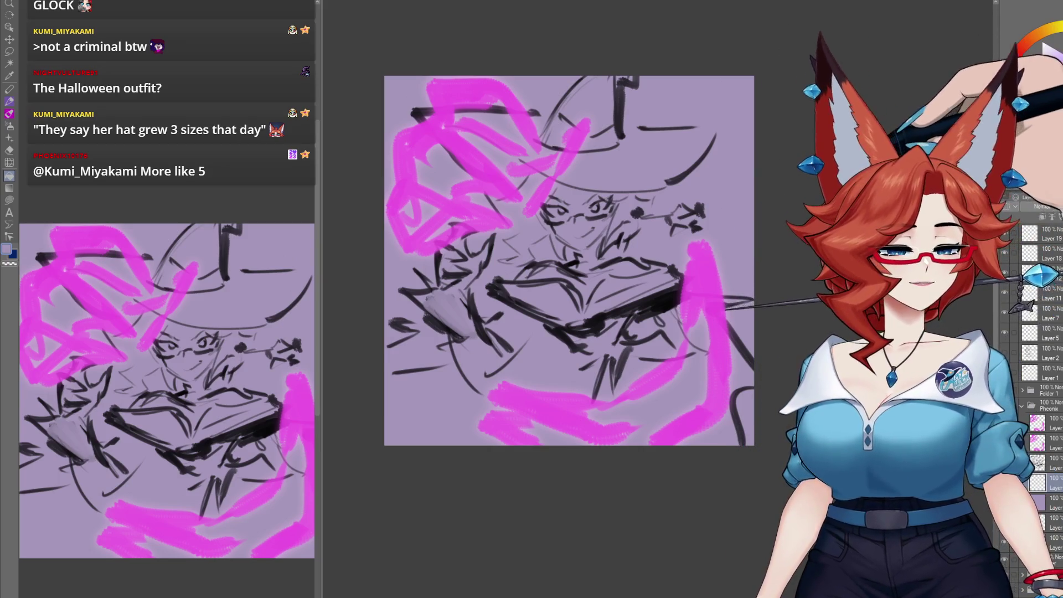
left_click(1022, 46)
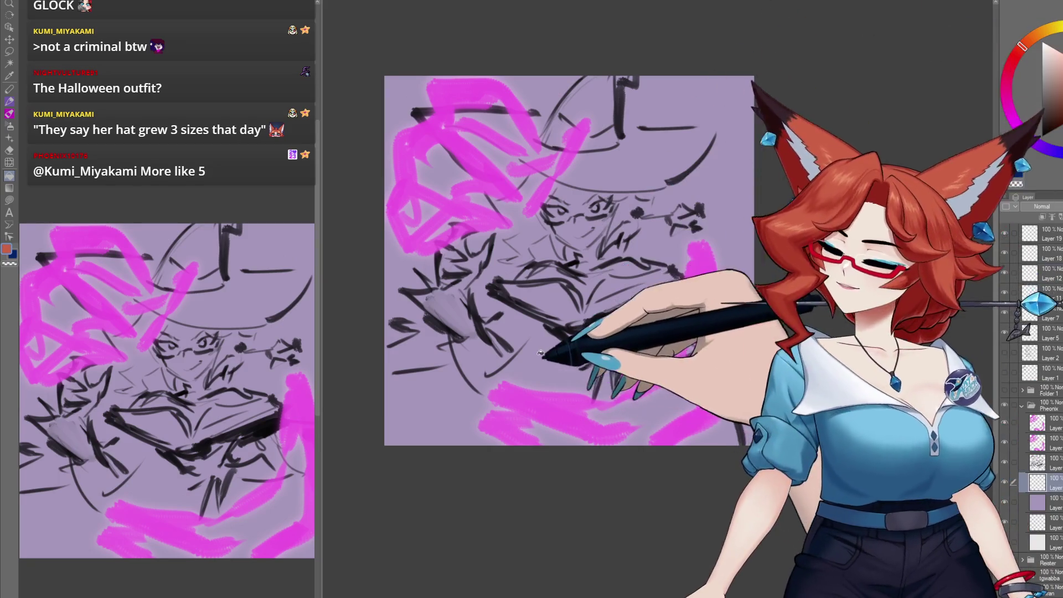
Step: Paint orange-red hair strands framing both sides of the witch's face
scroll(583, 277, "up", 3)
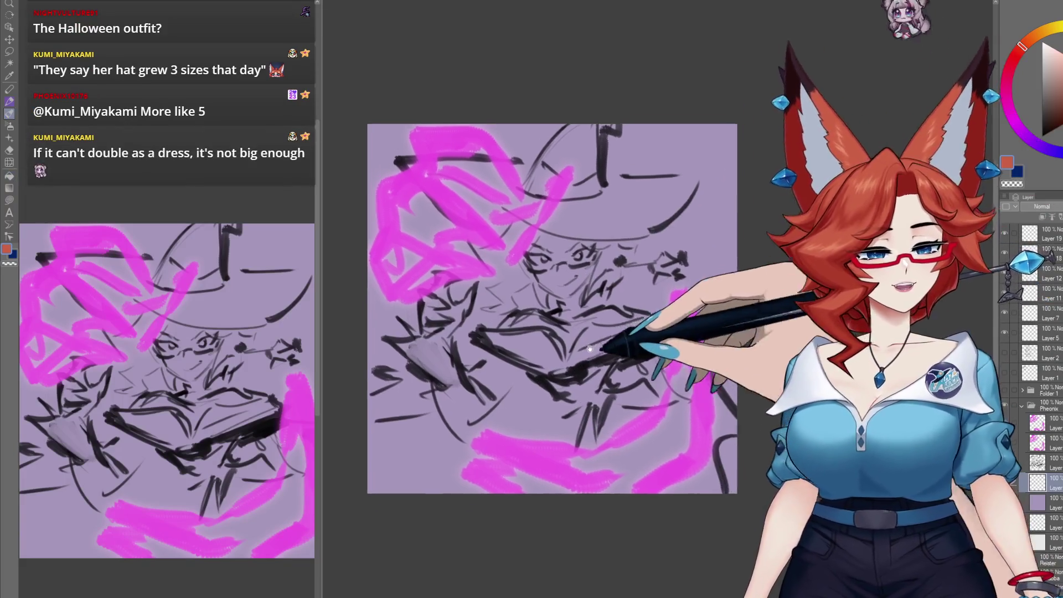
left_click_drag(583, 277, 599, 283)
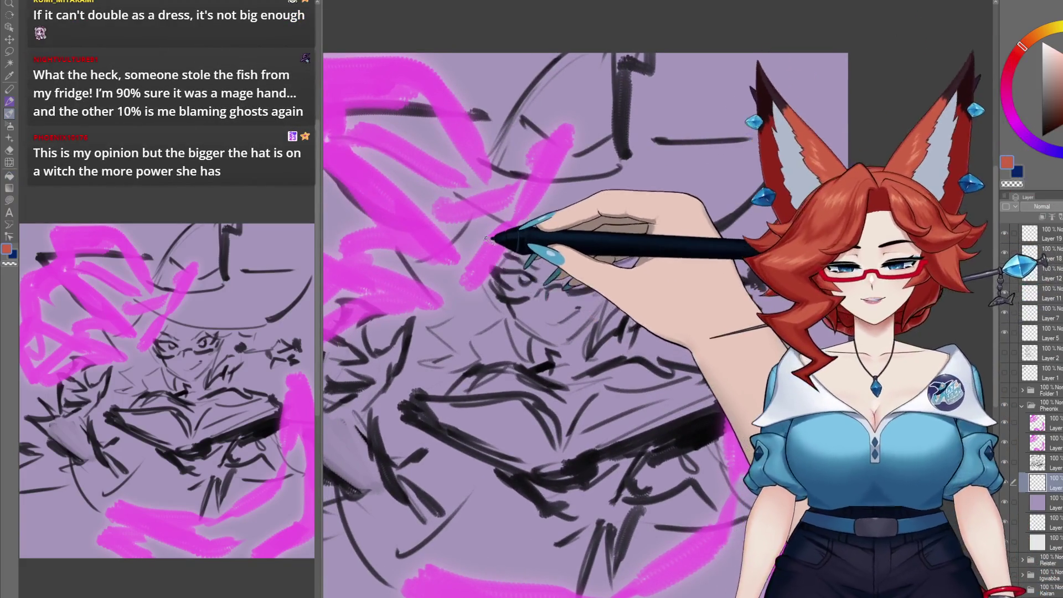
mouse_move(439, 244)
left_mouse_down()
mouse_move(394, 285)
mouse_move(451, 249)
mouse_move(467, 305)
mouse_move(367, 249)
mouse_move(487, 356)
mouse_move(510, 256)
left_mouse_up()
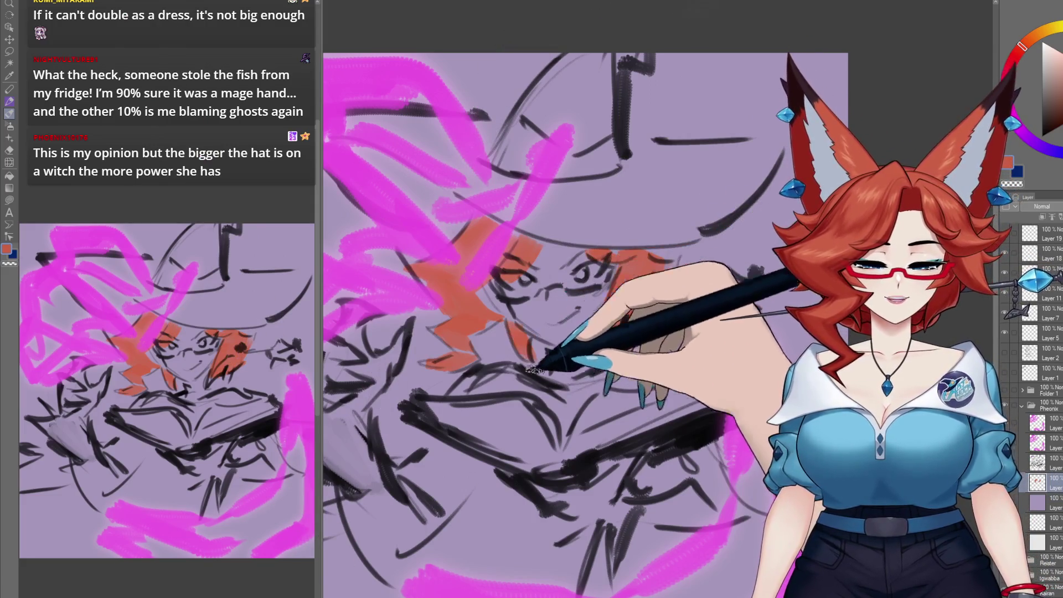
scroll(752, 165, "down", 3)
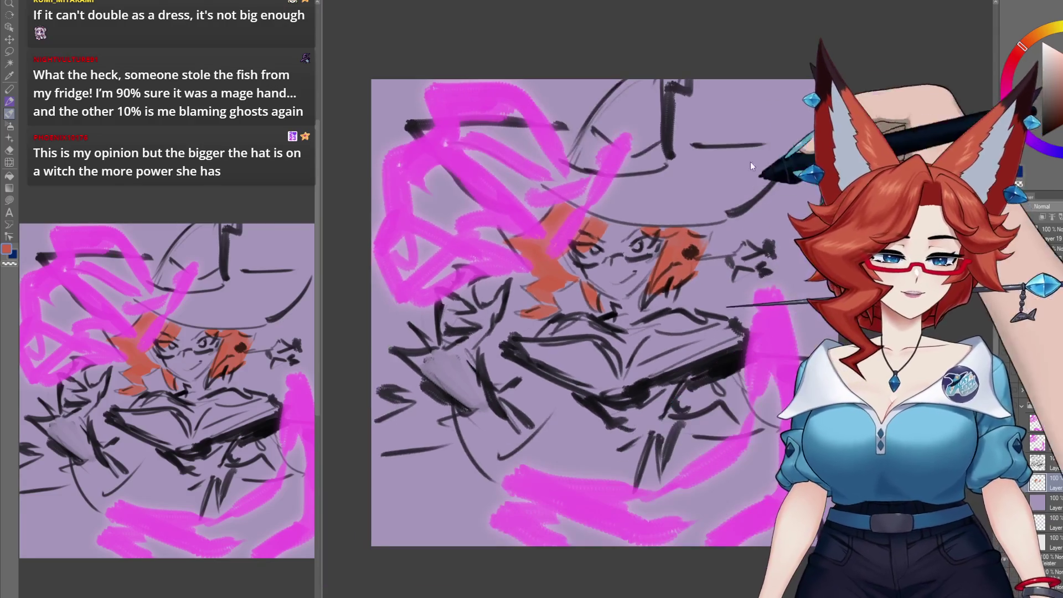
Step: Pick a pale skin tone for the witch's face
scroll(540, 310, "up", 3)
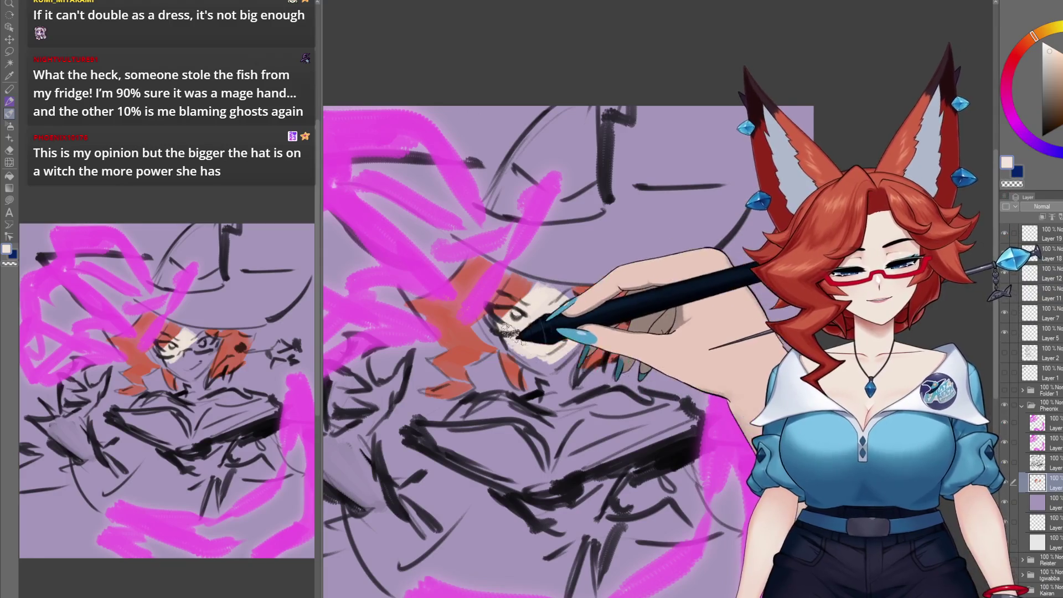
left_click(550, 323, "alt")
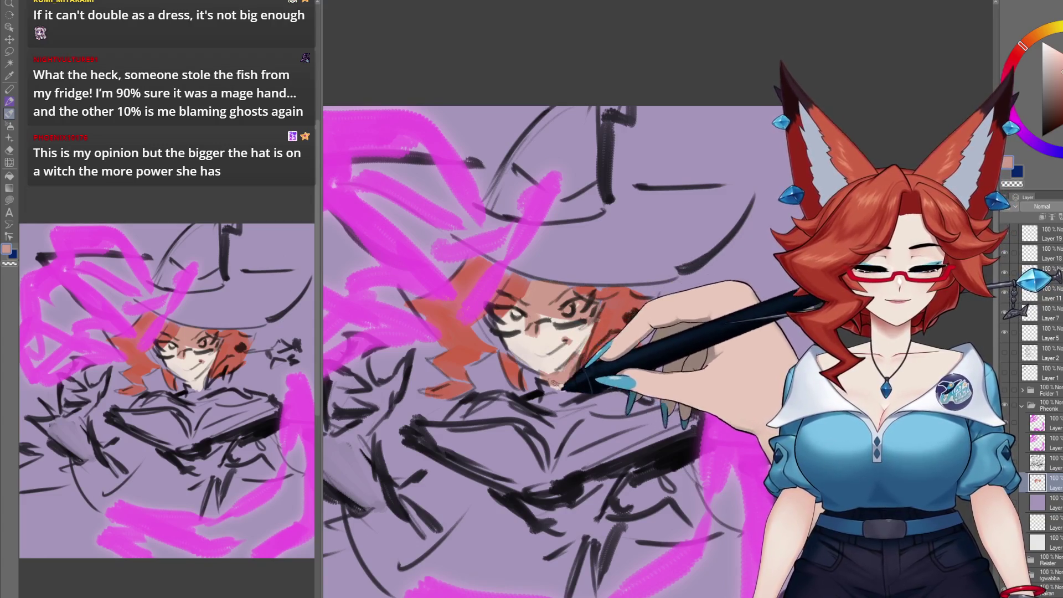
left_click_drag(637, 310, 675, 282)
Step: Paint the raised hand white, block in the lower hands, and add a dark eye mark
left_click(380, 364, "alt")
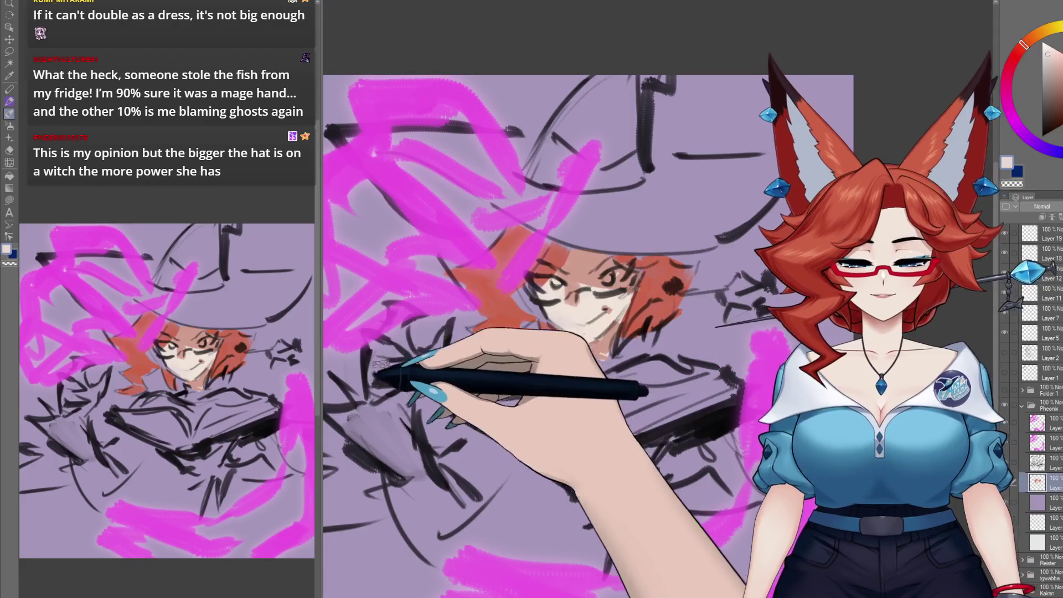
mouse_move(382, 363)
left_mouse_down()
mouse_move(409, 343)
mouse_move(388, 382)
left_mouse_up()
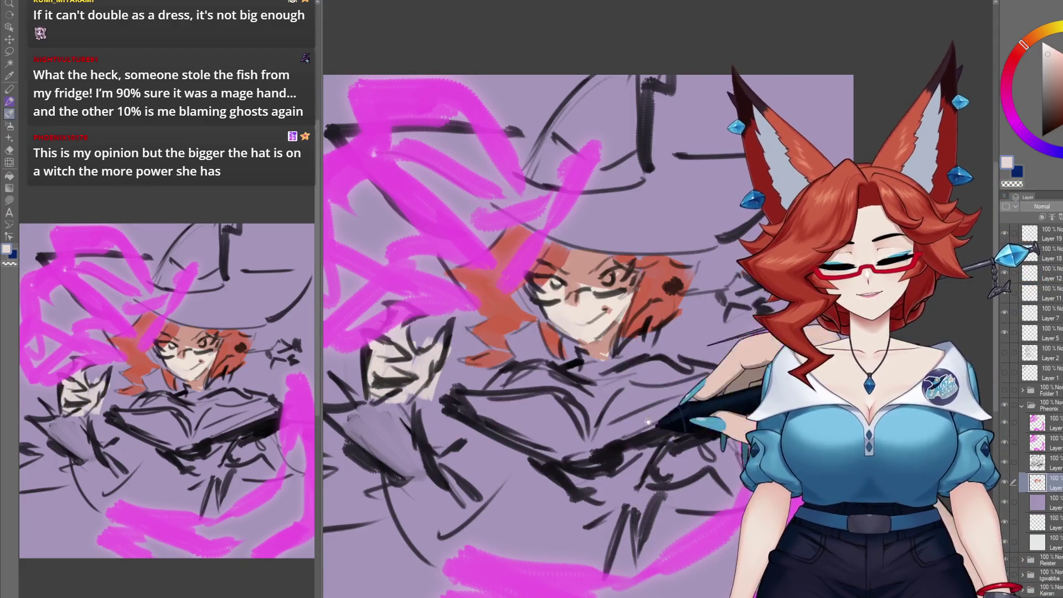
left_click_drag(647, 422, 637, 471)
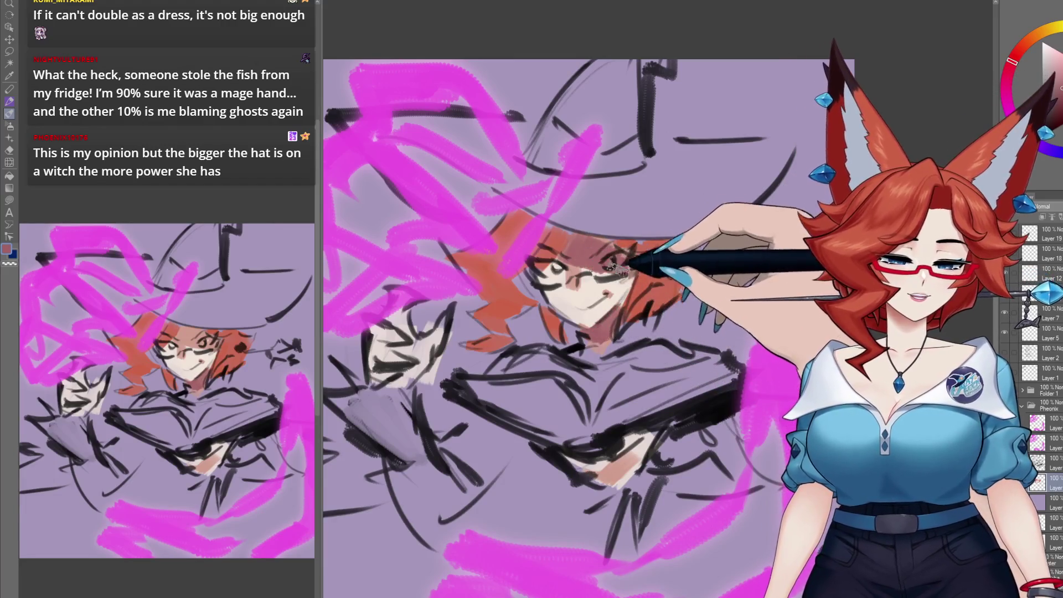
left_click_drag(565, 268, 575, 264)
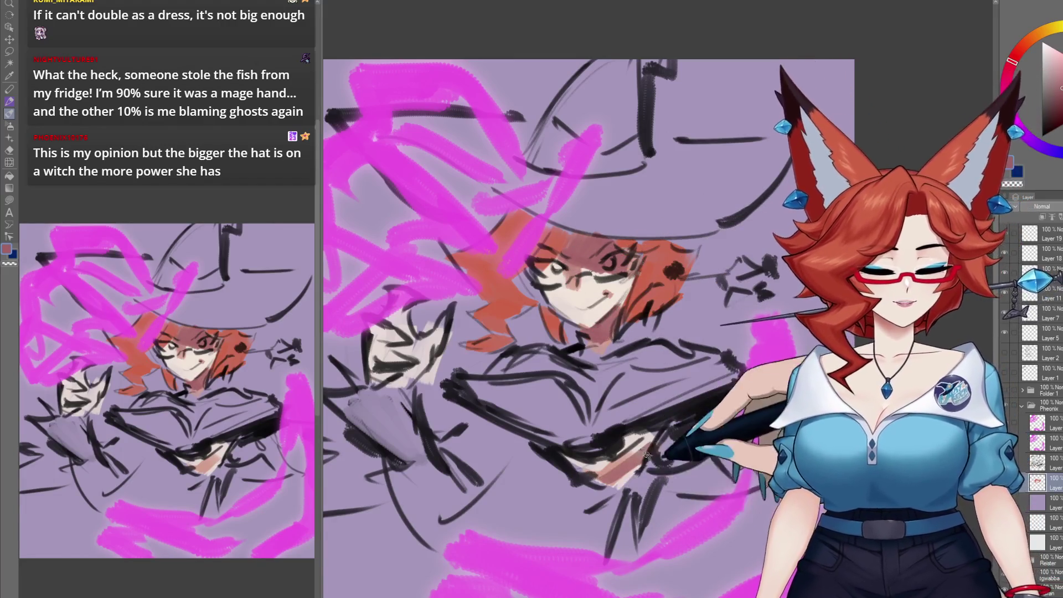
left_click_drag(592, 475, 668, 393)
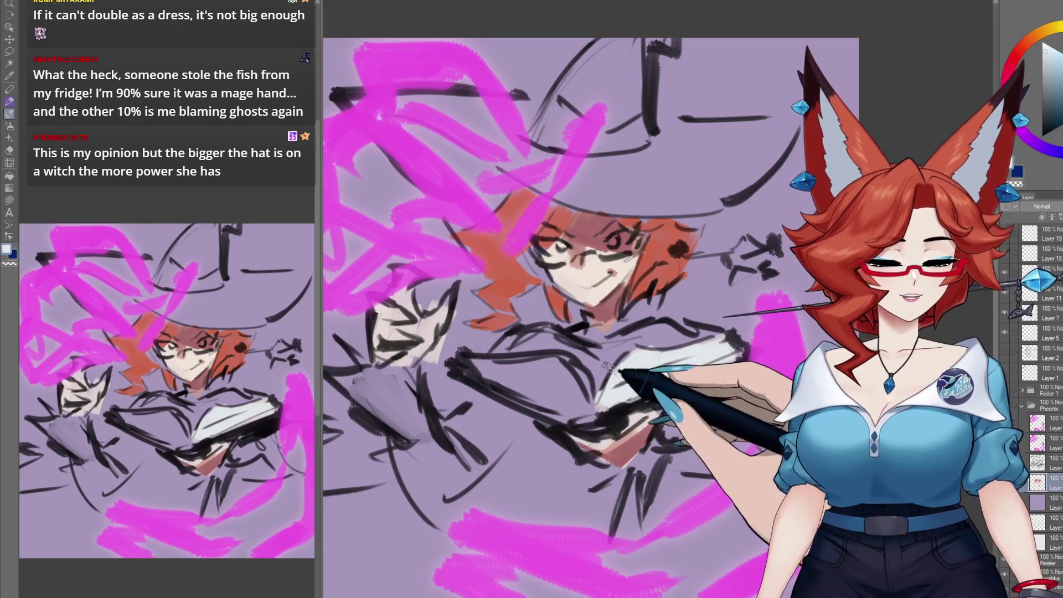
left_click_drag(607, 368, 603, 335)
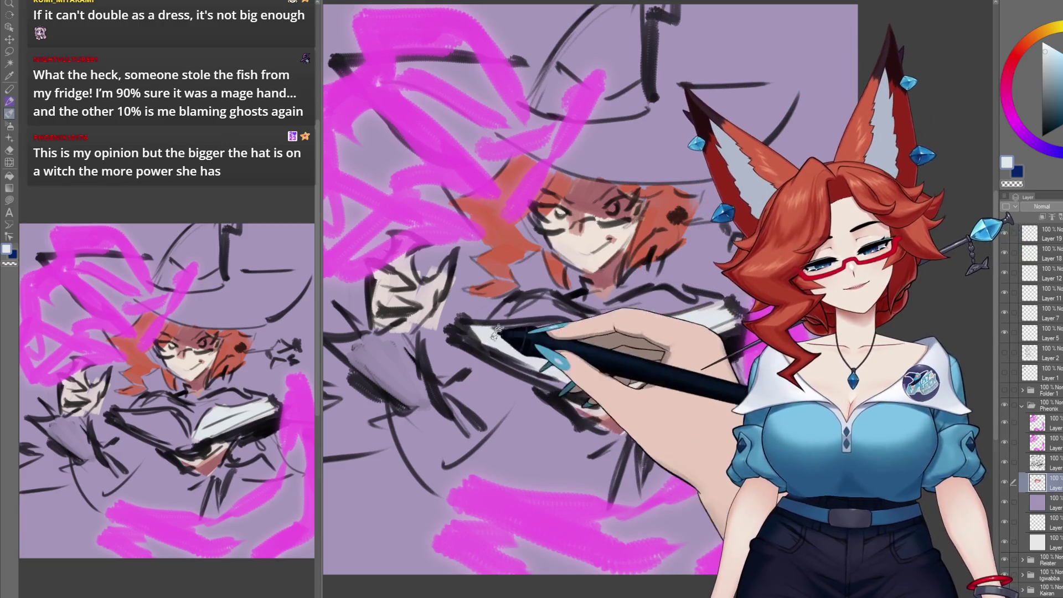
Step: Paint the open book's pages white and zoom out to see the whole drawing
left_click_drag(563, 363, 582, 342)
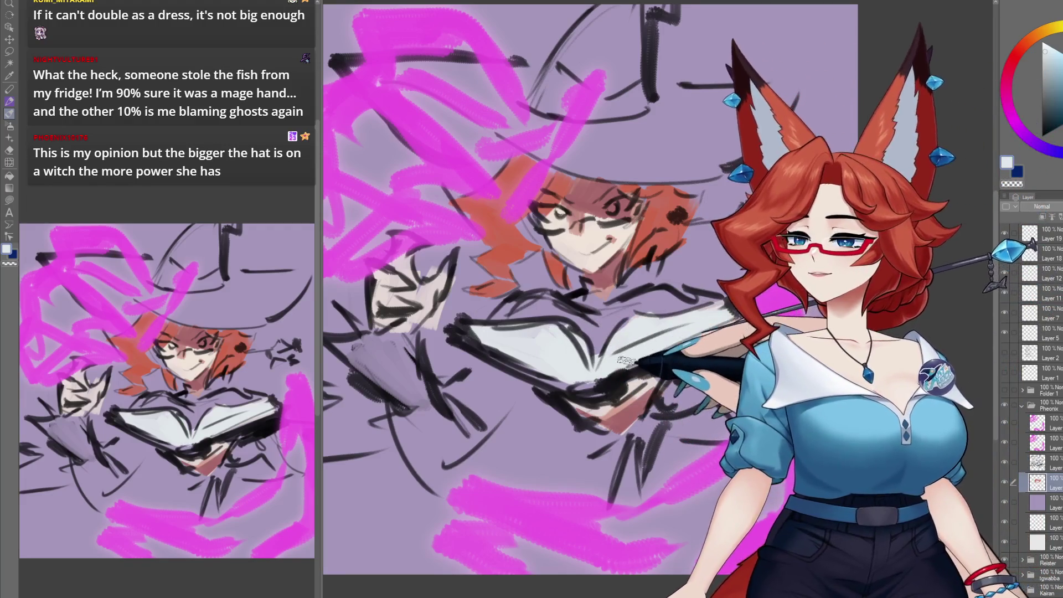
scroll(624, 433, "down", 4)
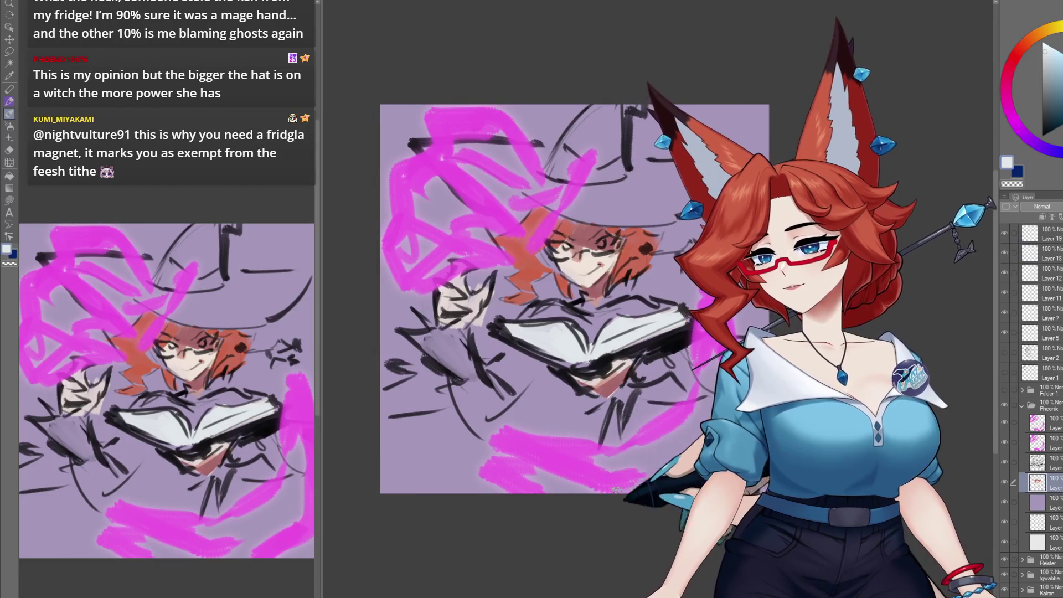
scroll(659, 408, "up", 3)
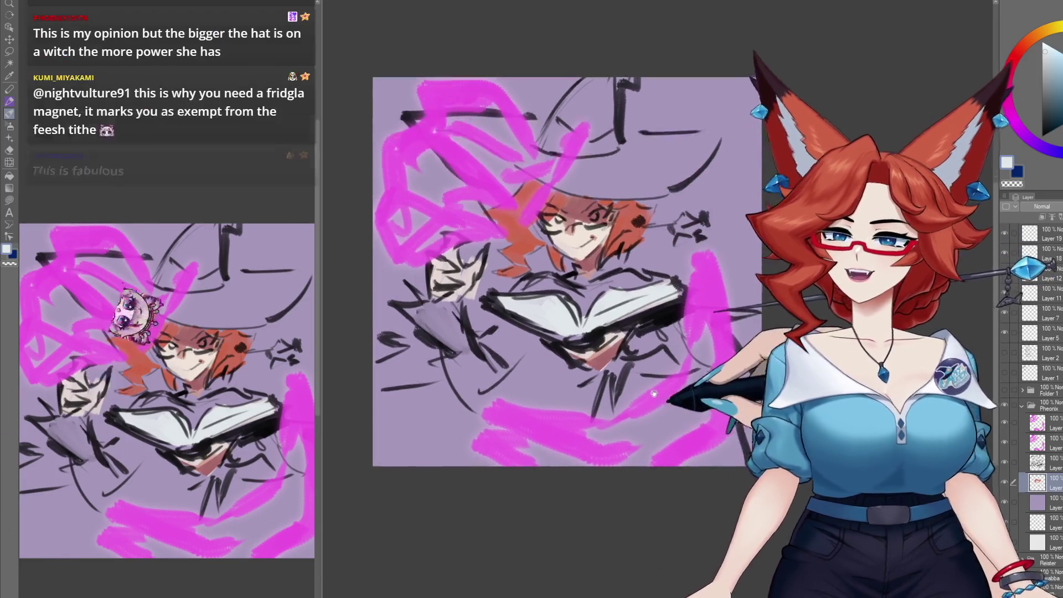
scroll(685, 401, "down", 2)
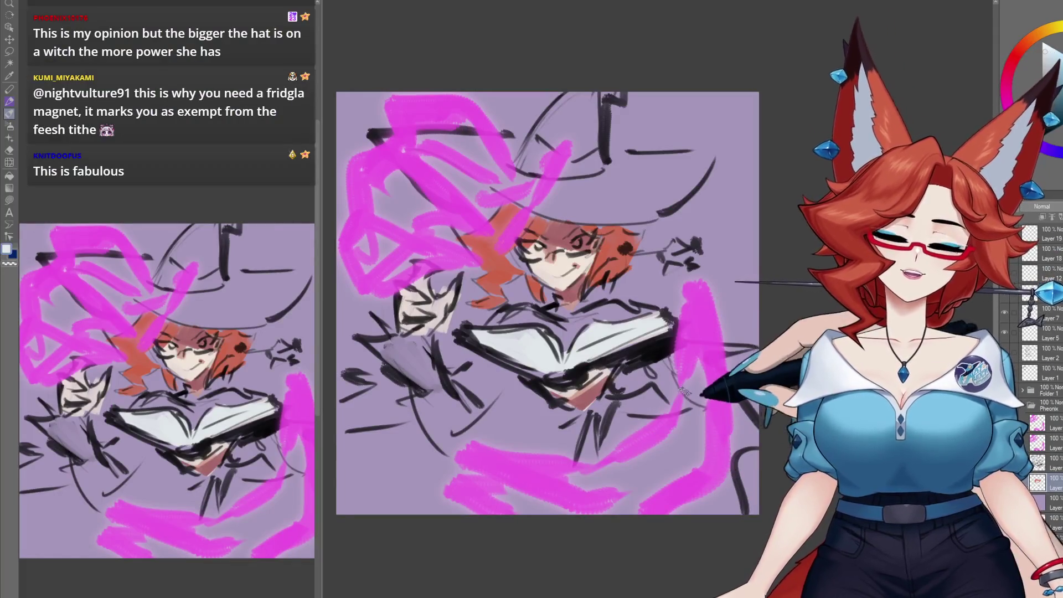
scroll(636, 434, "up", 2)
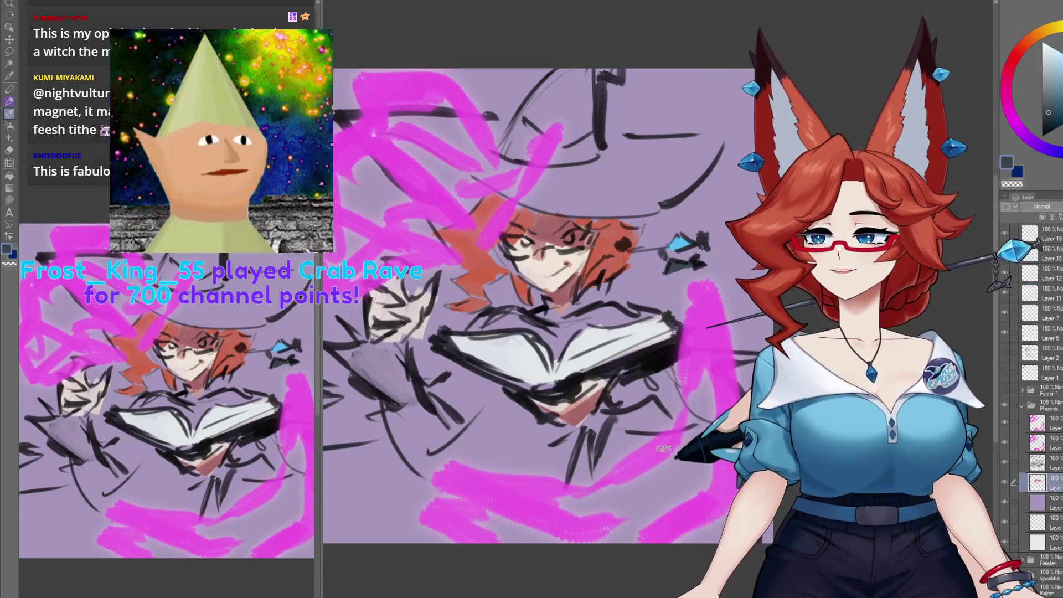
key("ctrl+minus")
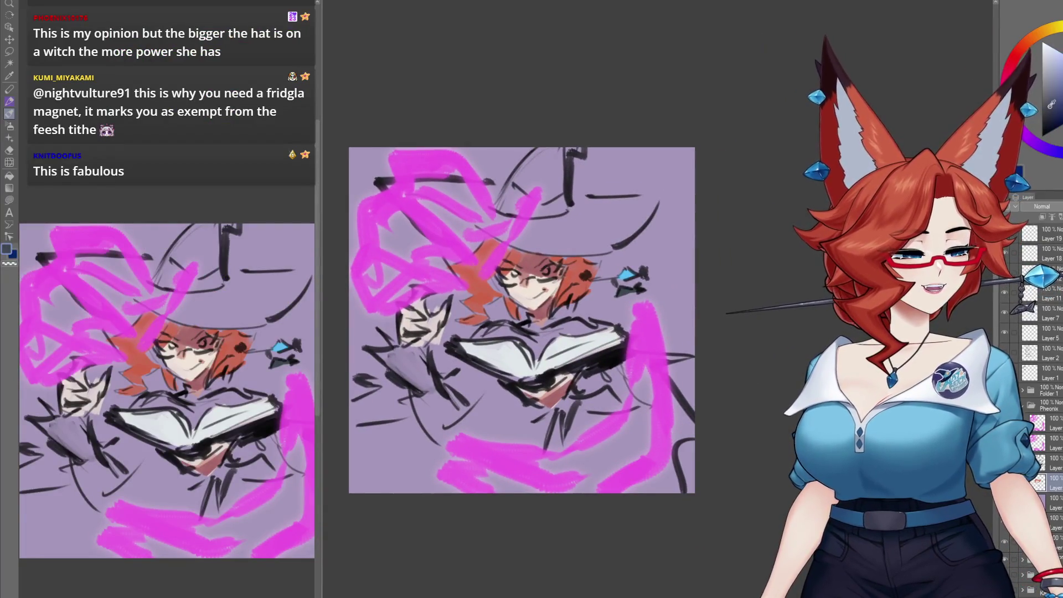
Step: Brush dark grey over the witch's hat crown and the lower-left robe
mouse_move(455, 202)
left_mouse_down()
mouse_move(430, 243)
mouse_move(570, 231)
mouse_move(607, 209)
mouse_move(501, 218)
mouse_move(526, 199)
mouse_move(515, 232)
left_mouse_up()
left_click_drag(382, 332, 399, 292)
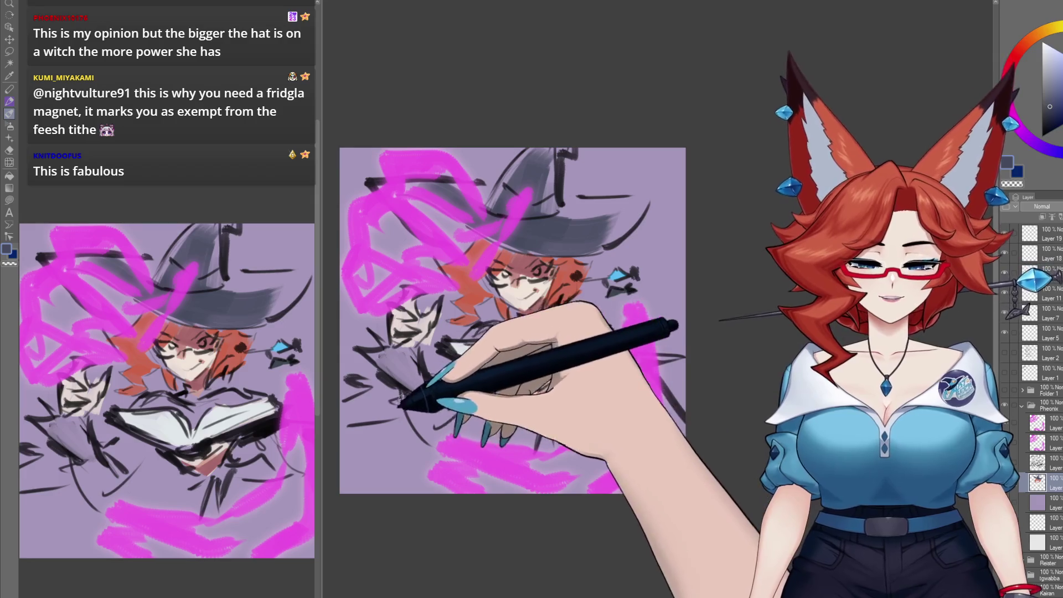
mouse_move(376, 354)
left_mouse_down()
mouse_move(432, 410)
mouse_move(476, 421)
mouse_move(377, 448)
mouse_move(487, 415)
mouse_move(522, 423)
mouse_move(603, 387)
mouse_move(581, 424)
left_mouse_up()
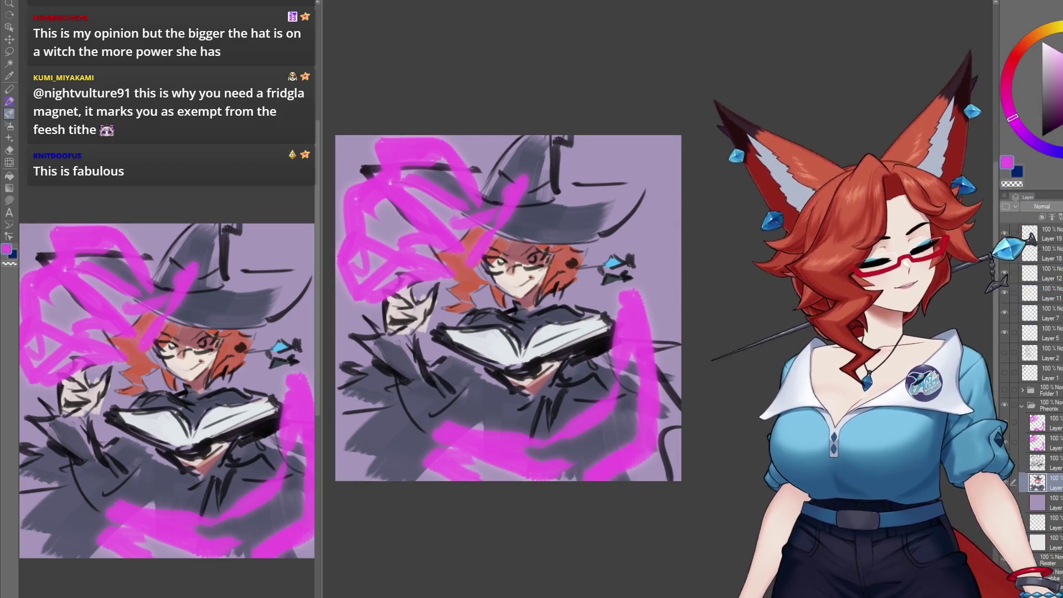
Step: On the magic layer, brush magenta streaks over the book and flecks near the top-right corner
left_click(1047, 423)
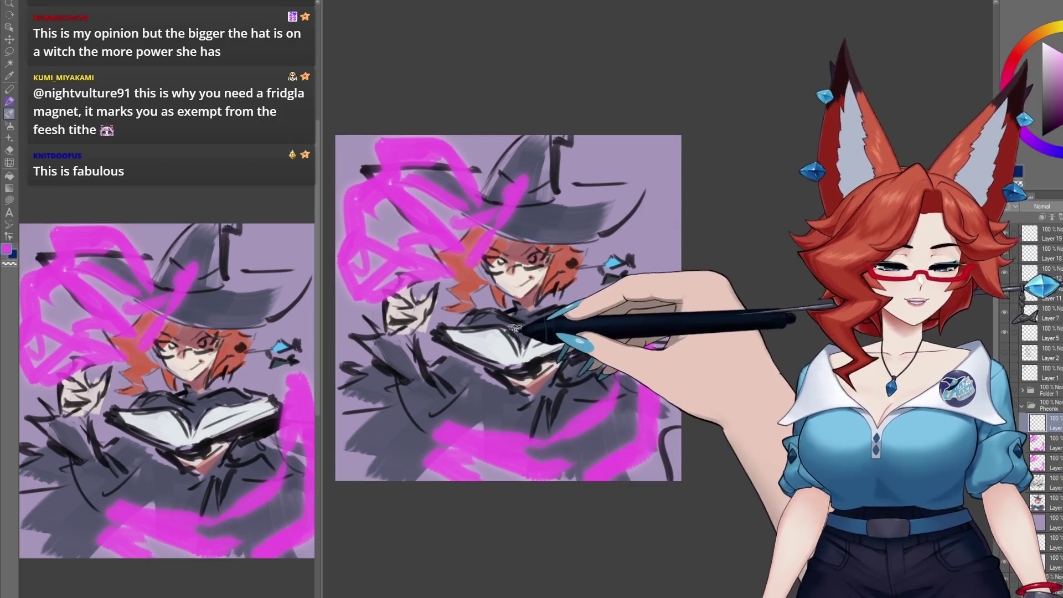
left_click_drag(539, 307, 523, 341)
left_click_drag(587, 288, 570, 318)
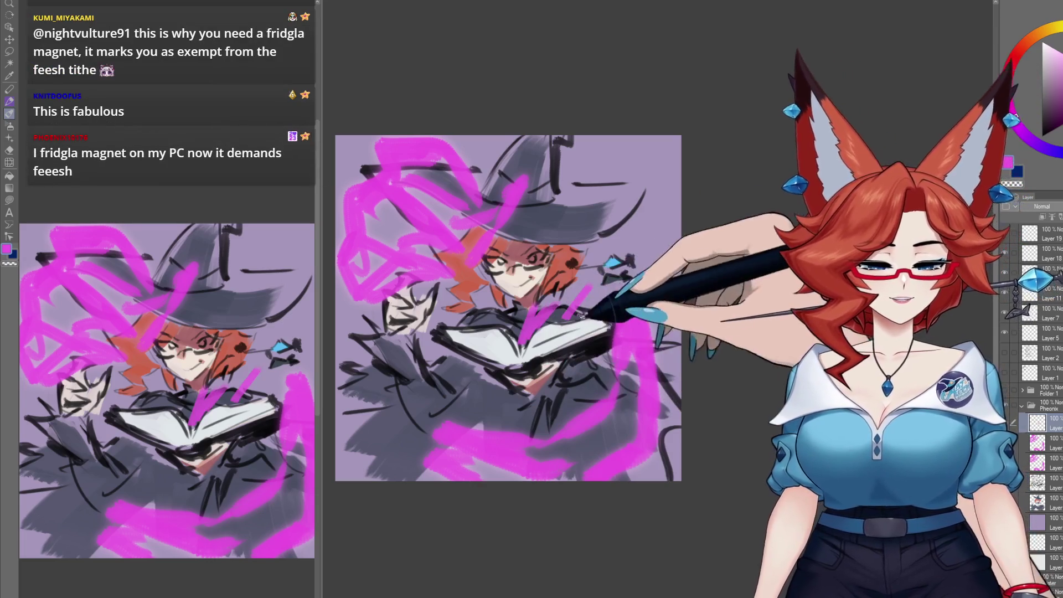
left_click_drag(637, 143, 673, 207)
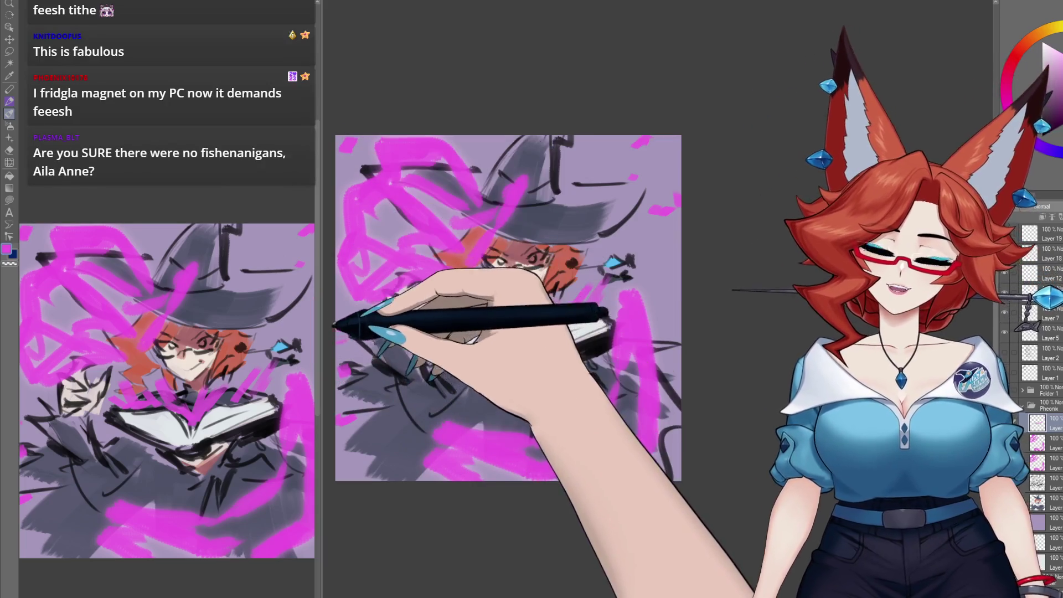
Step: Pick white, then a light grey-lavender drawing colour
left_click_drag(764, 184, 760, 214)
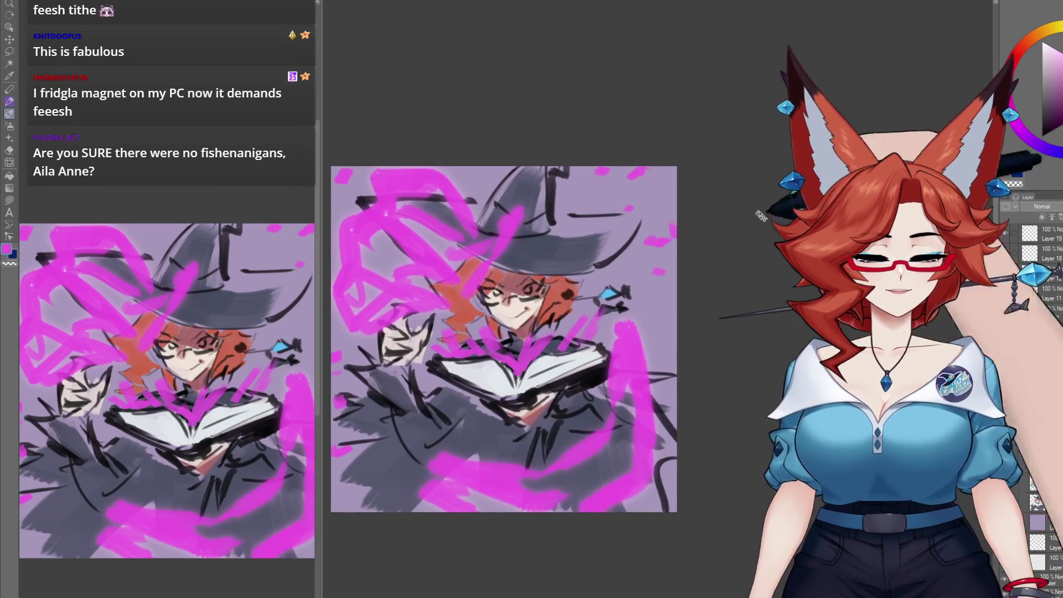
left_click(1042, 42)
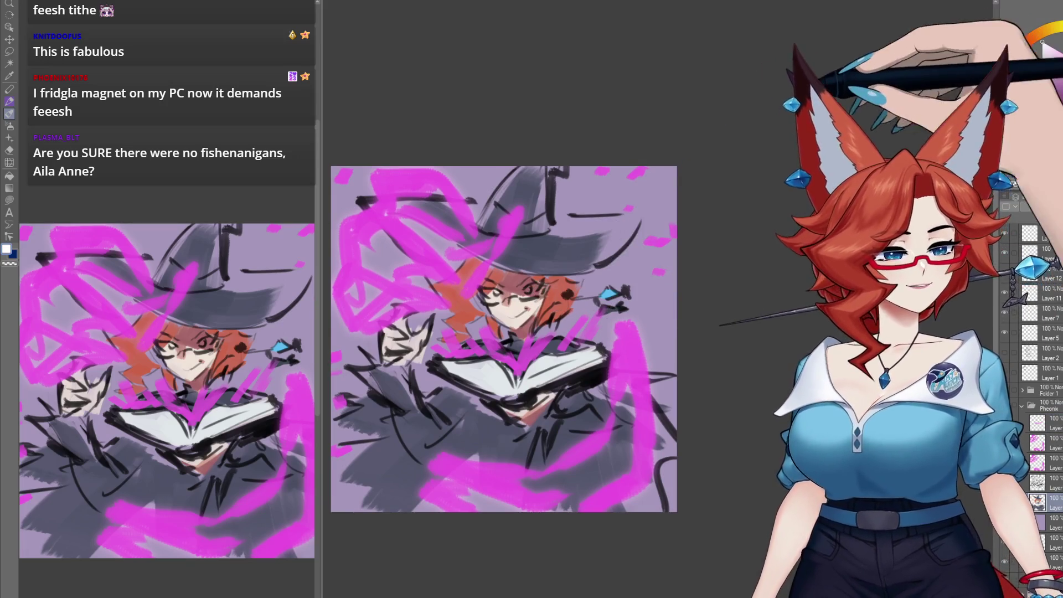
left_click(1051, 67)
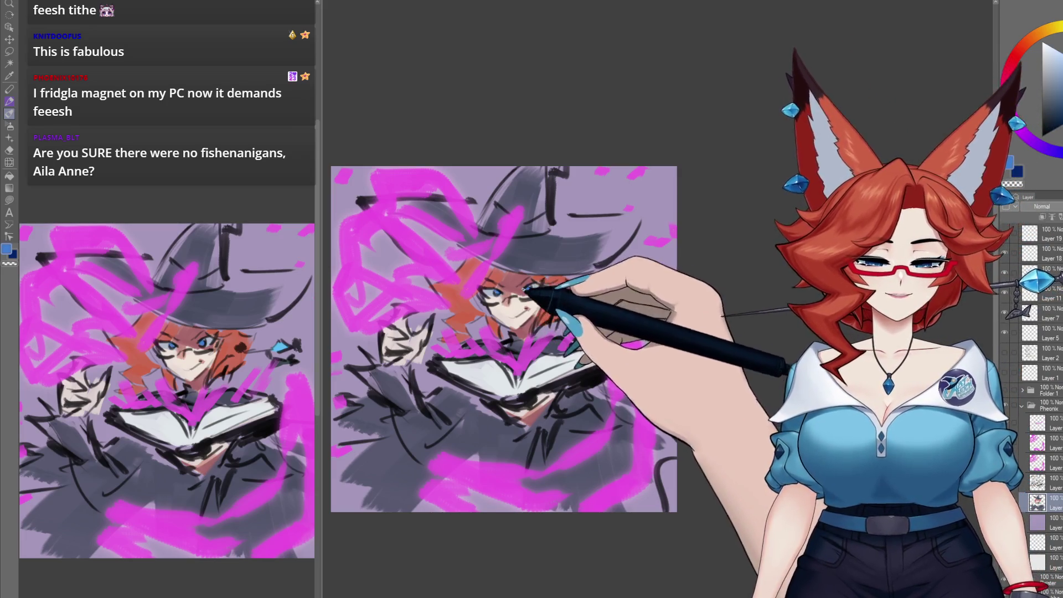
Step: Set the drawing colour to red and move the view over the witch's hair
left_click_drag(526, 288, 520, 282)
left_click(1018, 51)
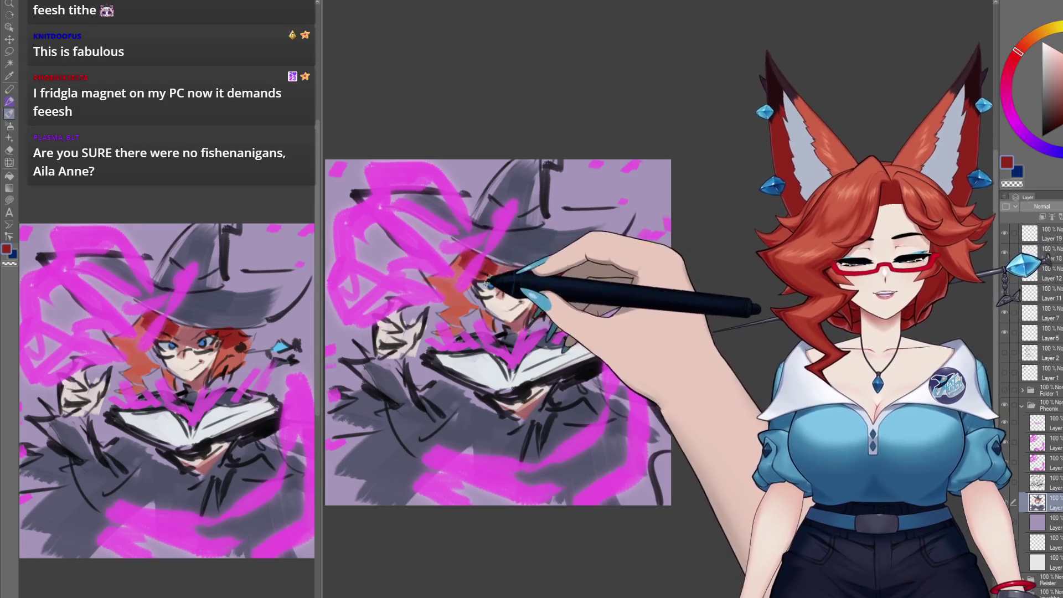
left_click_drag(498, 277, 521, 264)
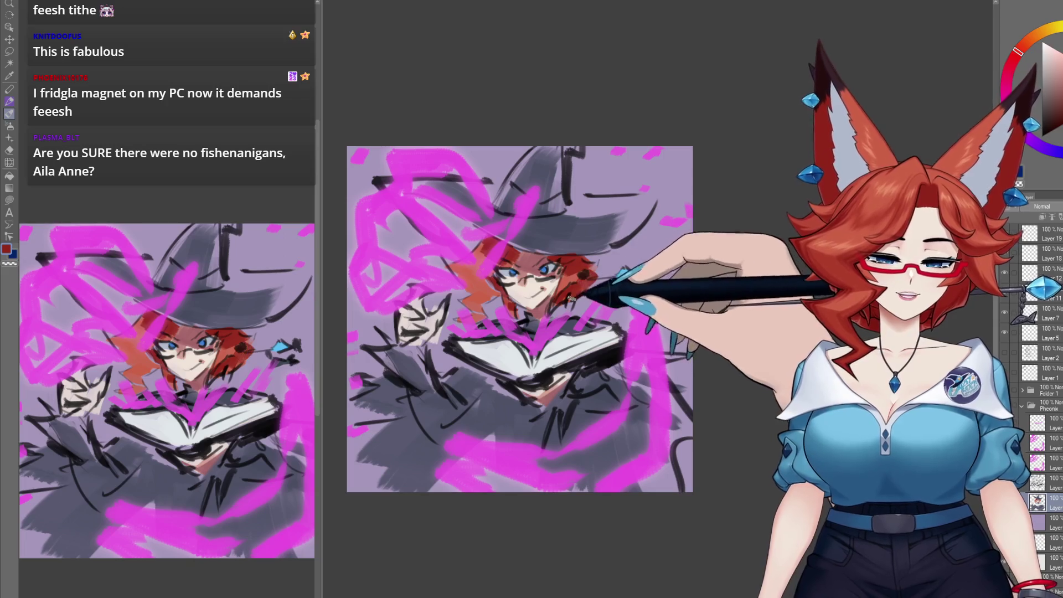
scroll(603, 451, "down", 5)
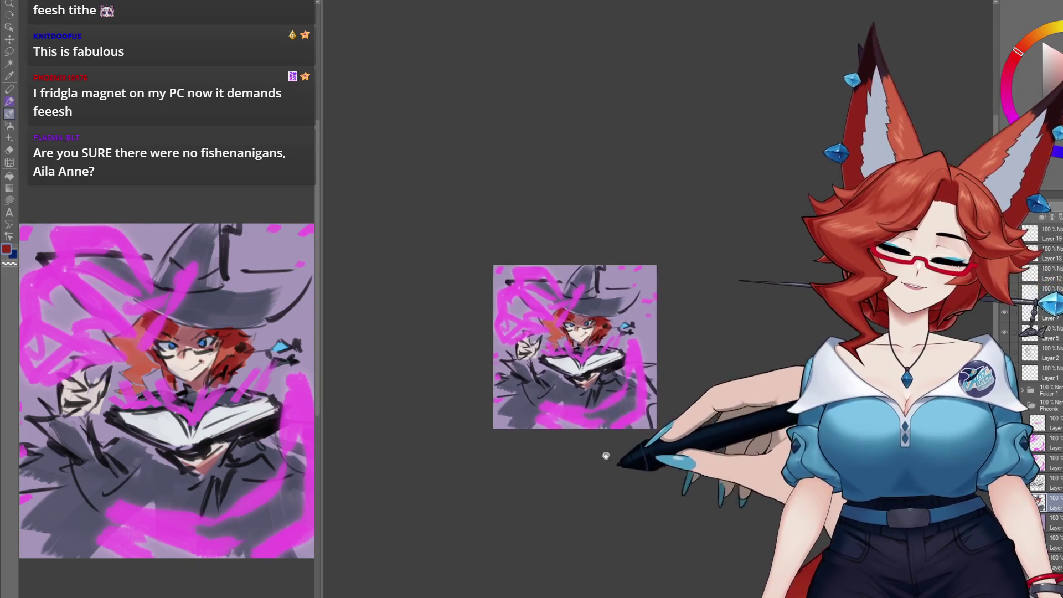
scroll(621, 437, "up", 4)
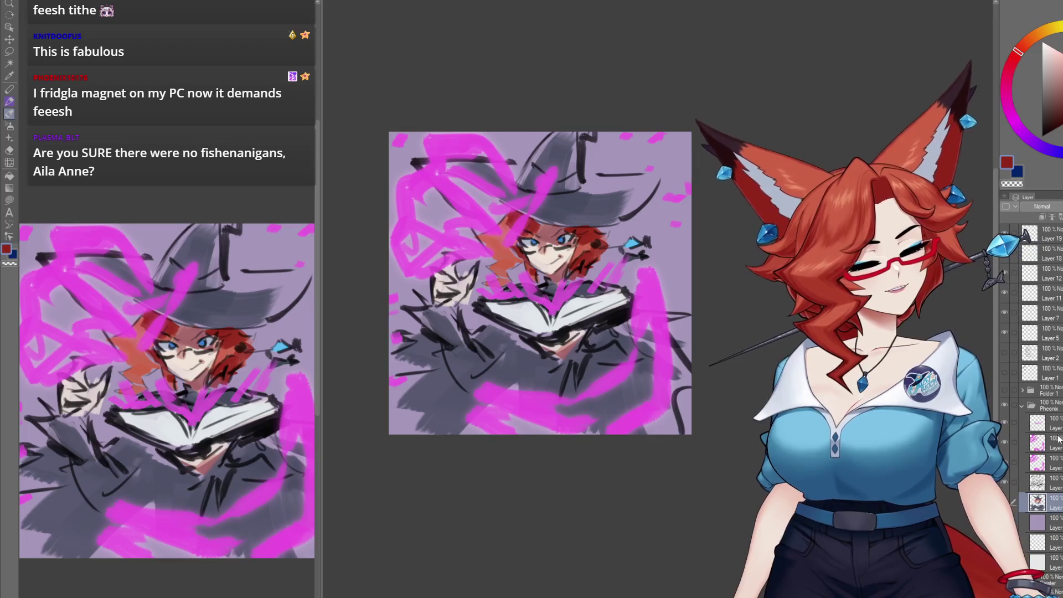
left_click(1052, 443)
left_click(1003, 442)
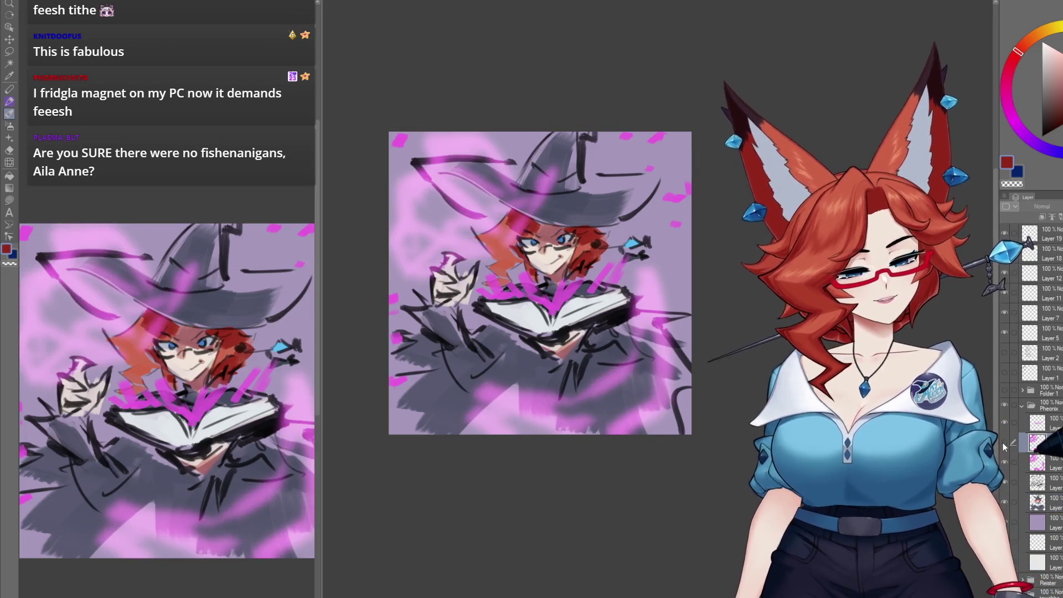
left_click(1003, 441)
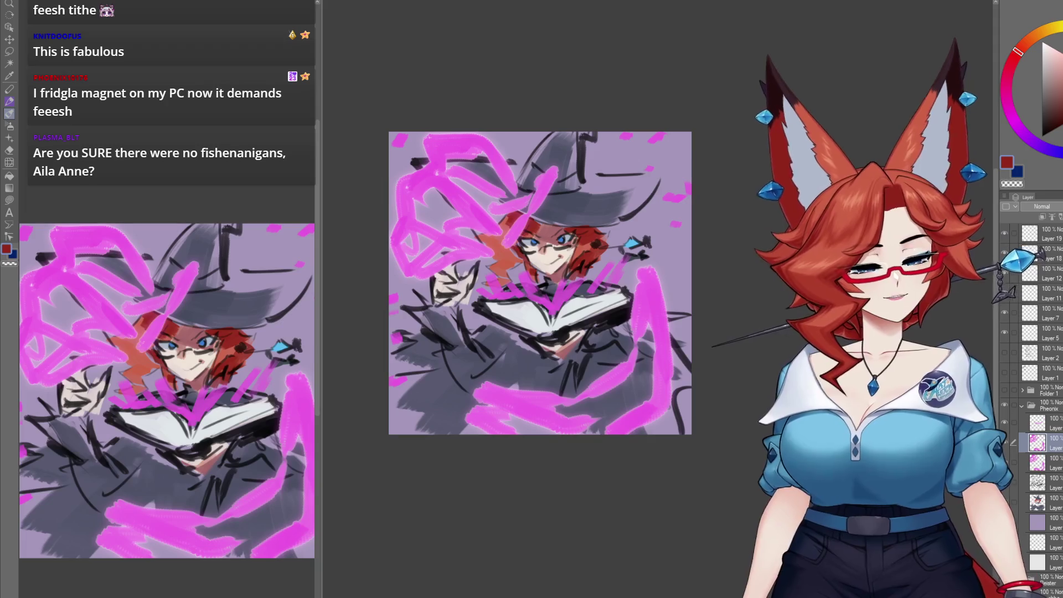
left_click_drag(684, 477, 669, 466)
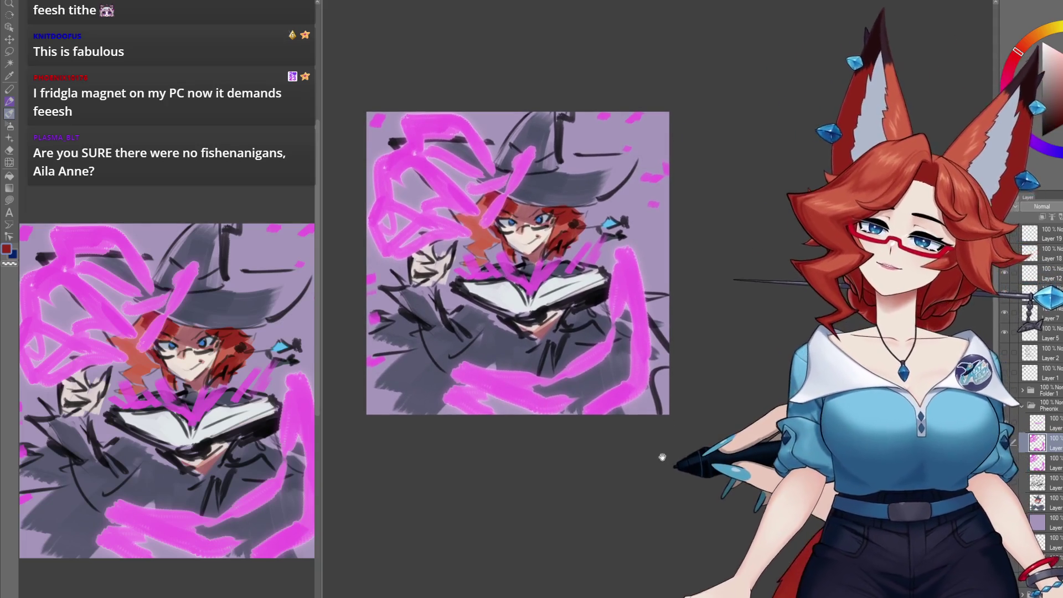
scroll(670, 465, "up", 2)
scroll(720, 484, "down", 2)
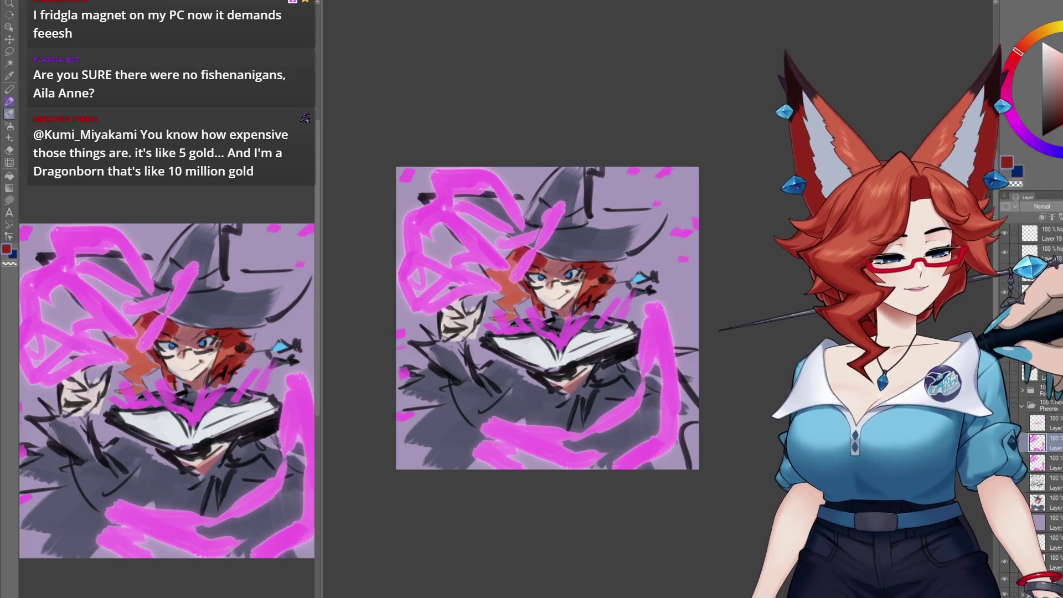
Step: Collapse and hide the Phoenix folder and those below it, then show the Kastavar folder's sketch
left_click(1022, 405)
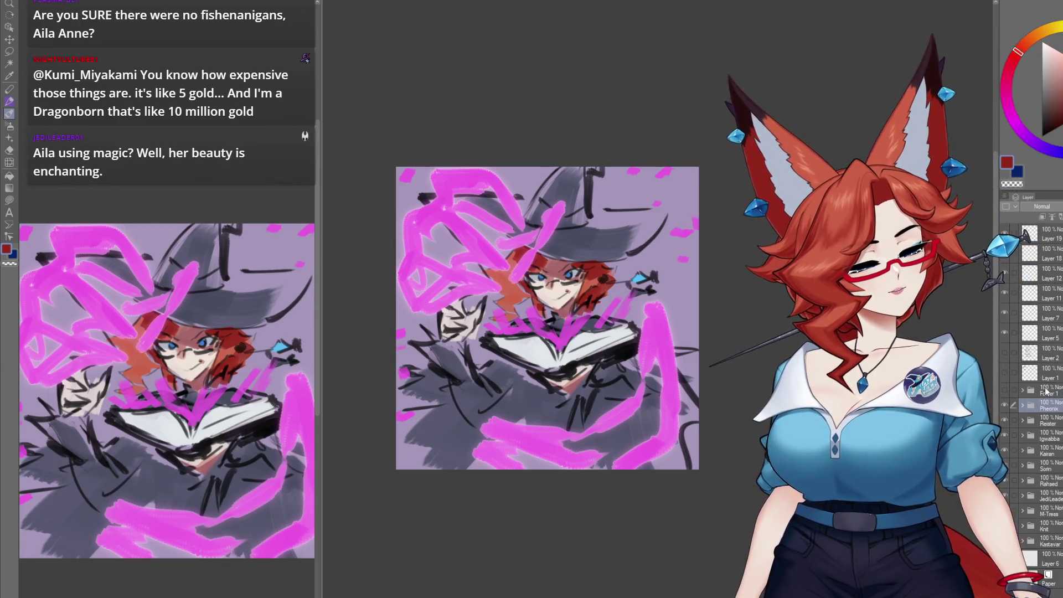
left_click_drag(1005, 407, 1009, 504)
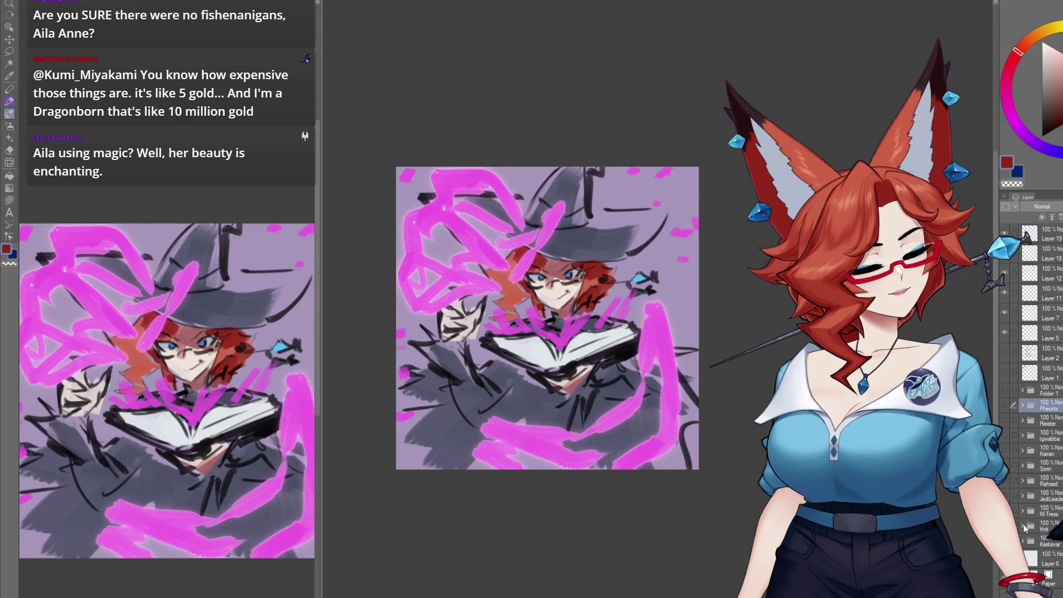
left_click(1025, 540)
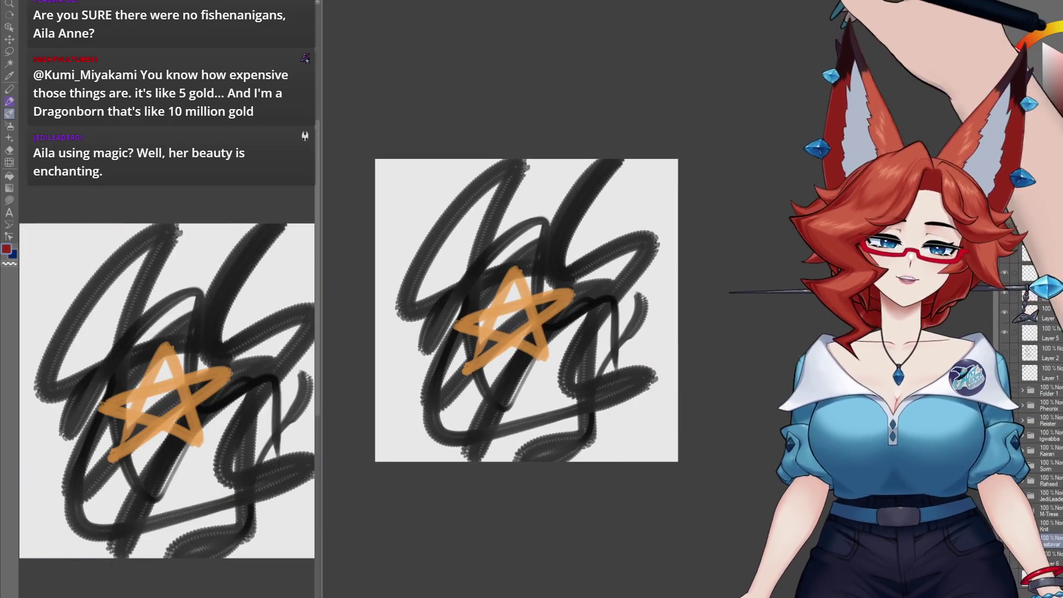
scroll(691, 451, "up", 2)
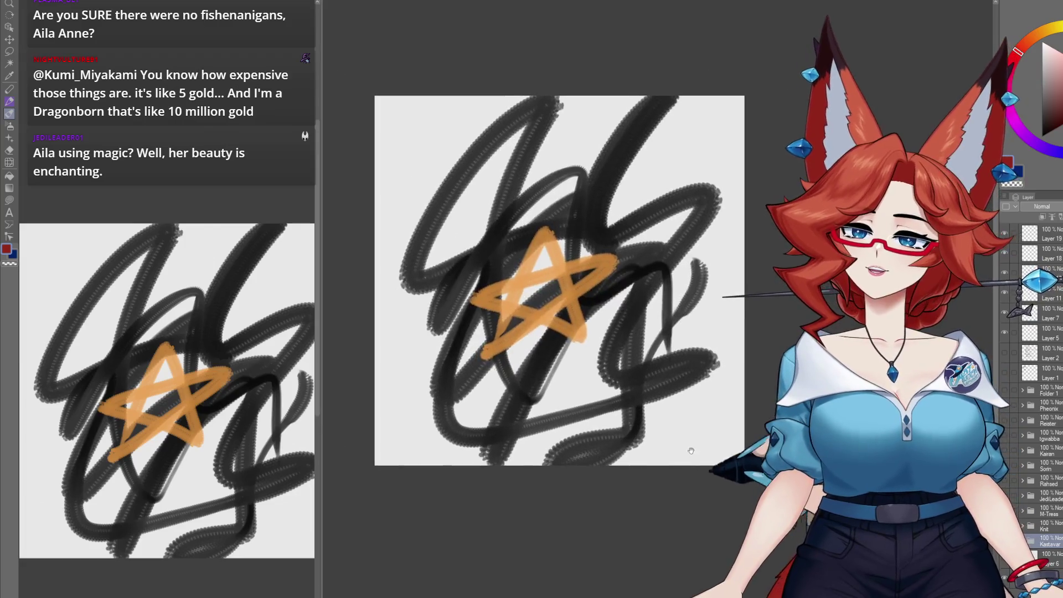
scroll(691, 450, "up", 2)
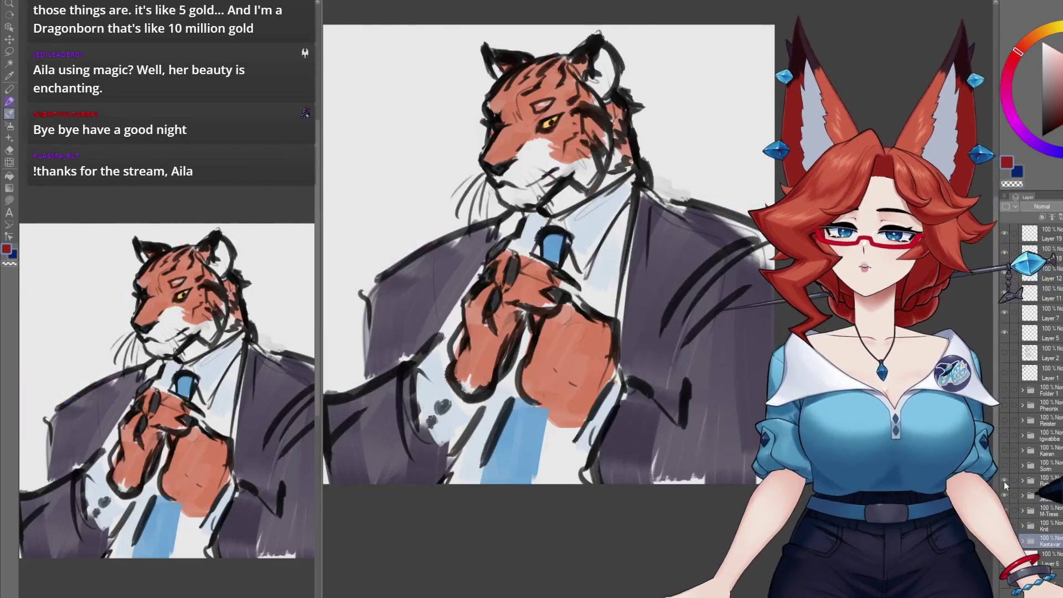
Step: Show the tiger, DND PLANNING and character-sketch folders in turn, ending on the campfire sketch
left_click(1005, 481)
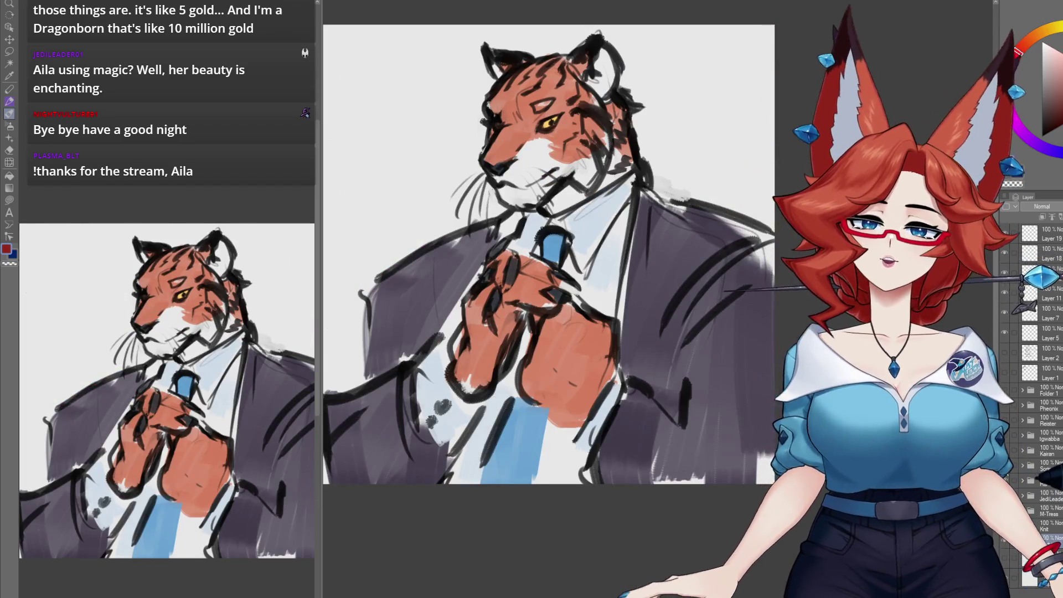
left_click(1004, 466)
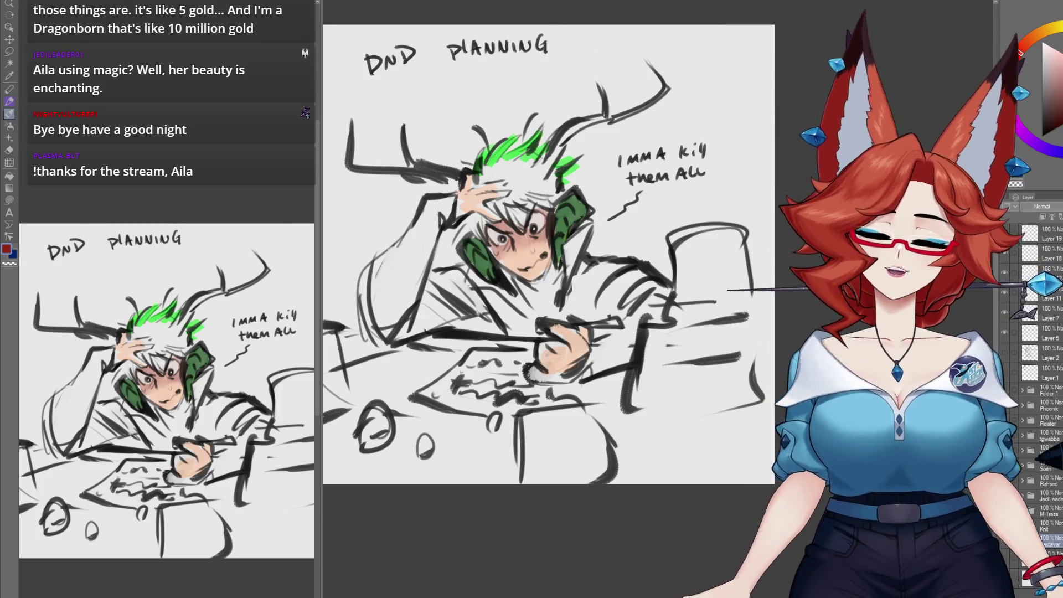
left_click(1003, 450)
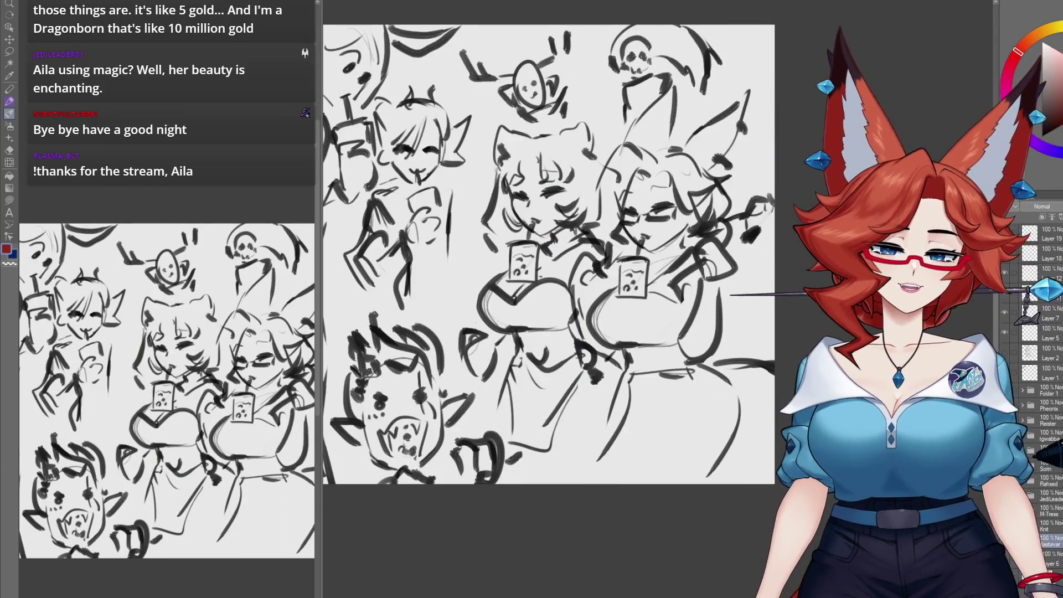
left_click_drag(549, 255, 571, 249)
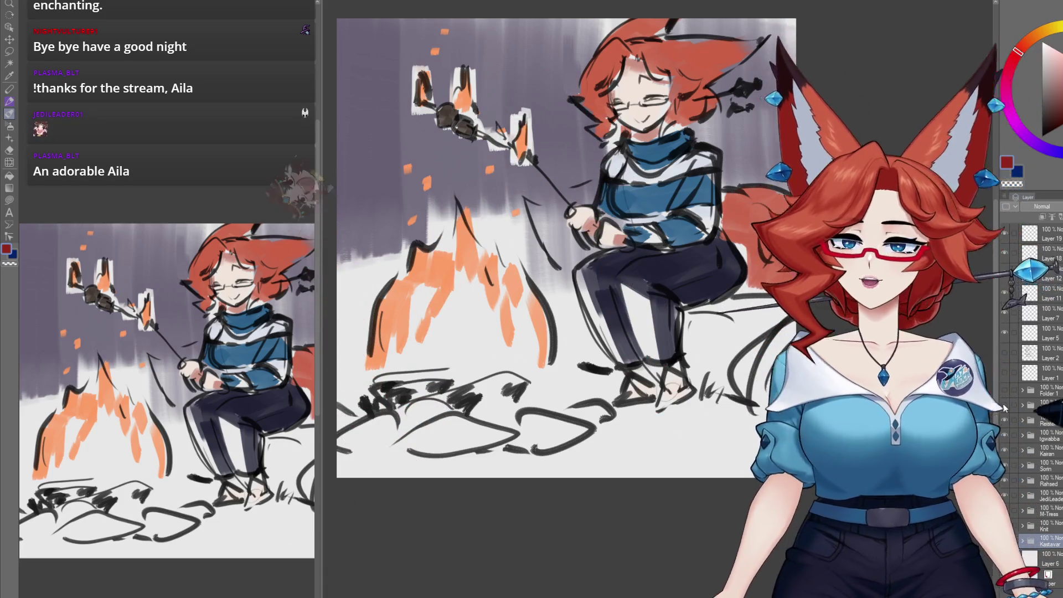
Step: Turn the witch folder's visibility back on
left_click(1004, 407)
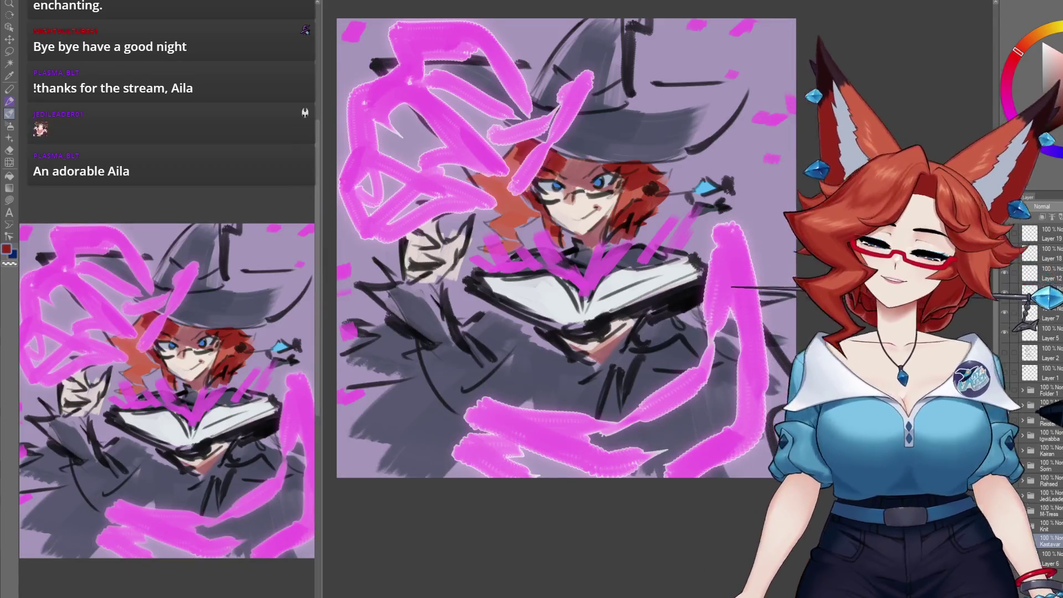